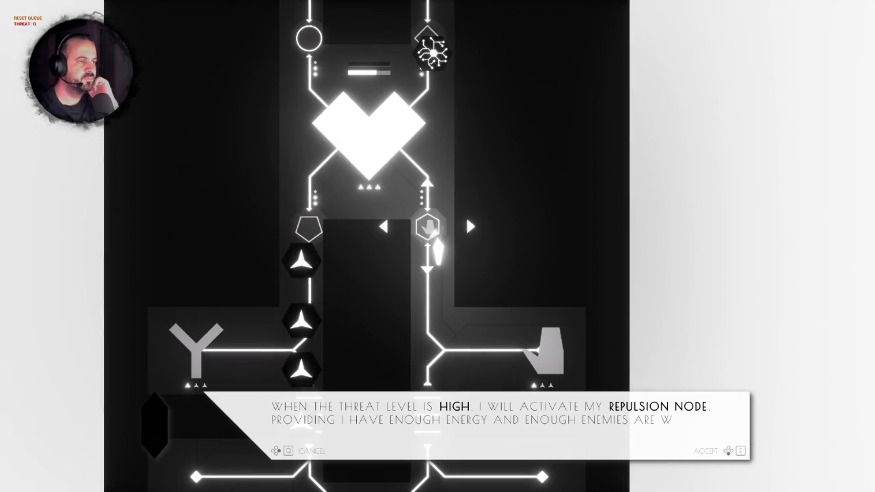
# End the Play-In-Editor session after the threat-level dialogue plays and return to the level viewport
pyautogui.press('Escape')
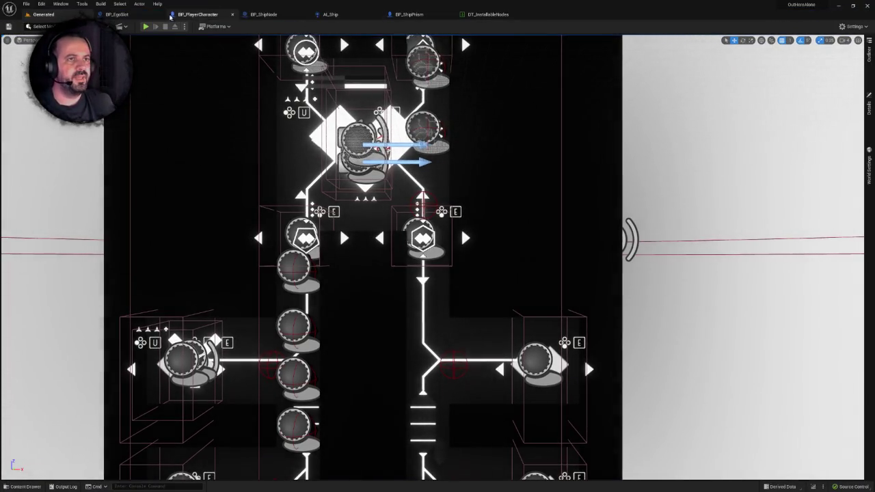
# Inspect BP_EgoSlot's Append, Make DS_Speech and Threat Level String nodes, then switch to DT_InstallableNodes
pyautogui.click(116, 14)
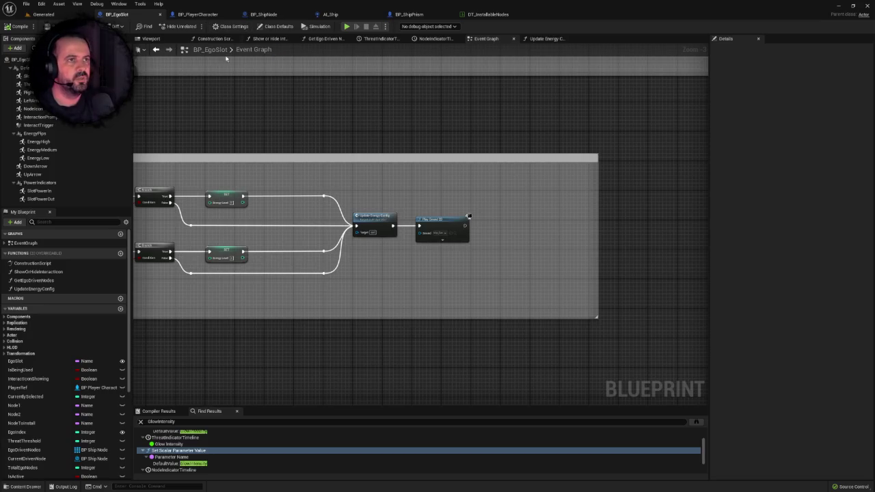
pyautogui.scroll(-4, 276, 144)
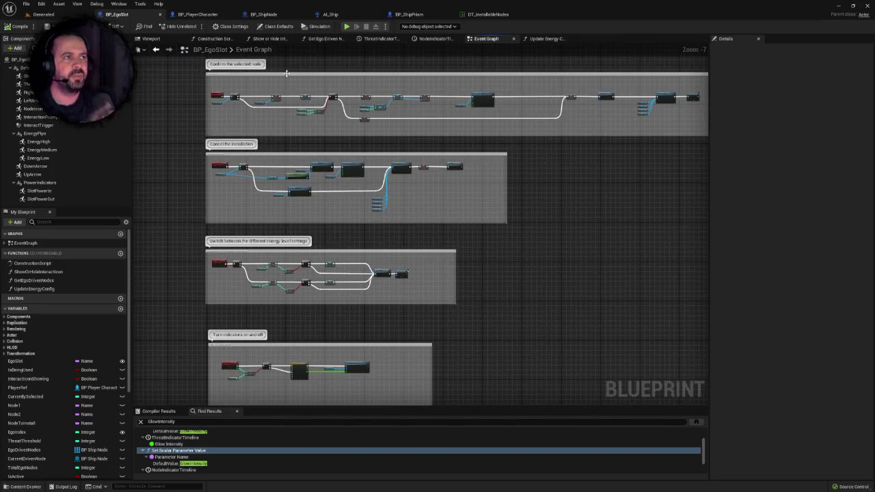
pyautogui.scroll(3, 393, 326)
pyautogui.scroll(3, 438, 250)
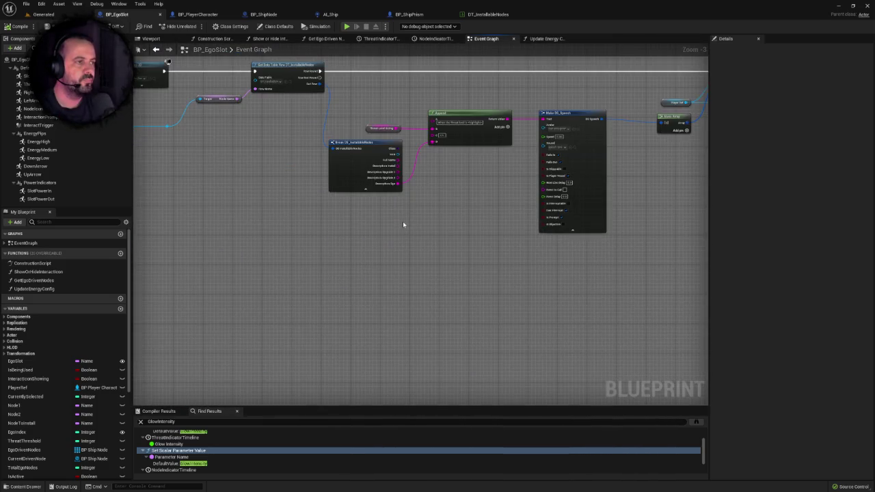
pyautogui.moveTo(464, 208); pyautogui.dragTo(471, 239)
pyautogui.scroll(3, 471, 241)
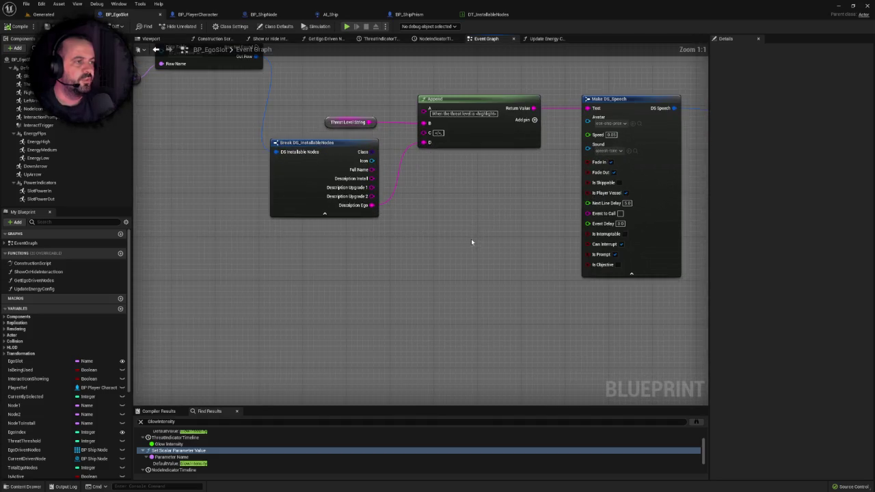
pyautogui.moveTo(479, 205); pyautogui.dragTo(476, 260)
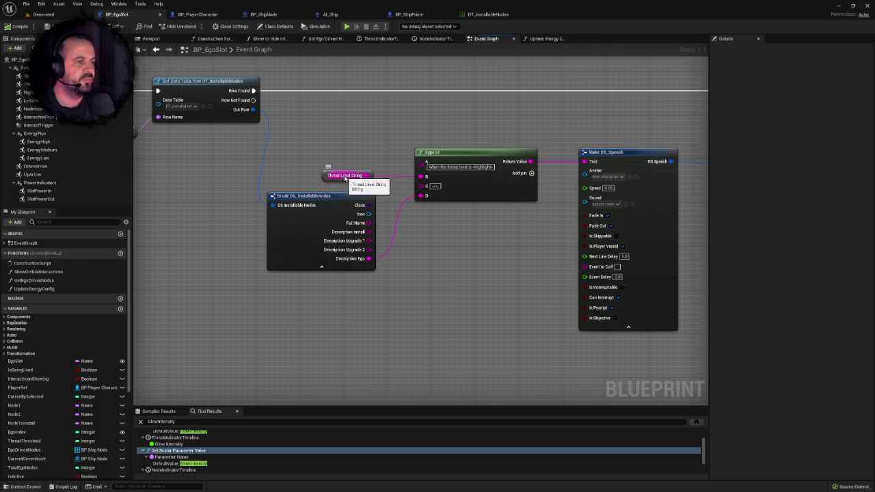
pyautogui.moveTo(324, 162); pyautogui.dragTo(362, 190)
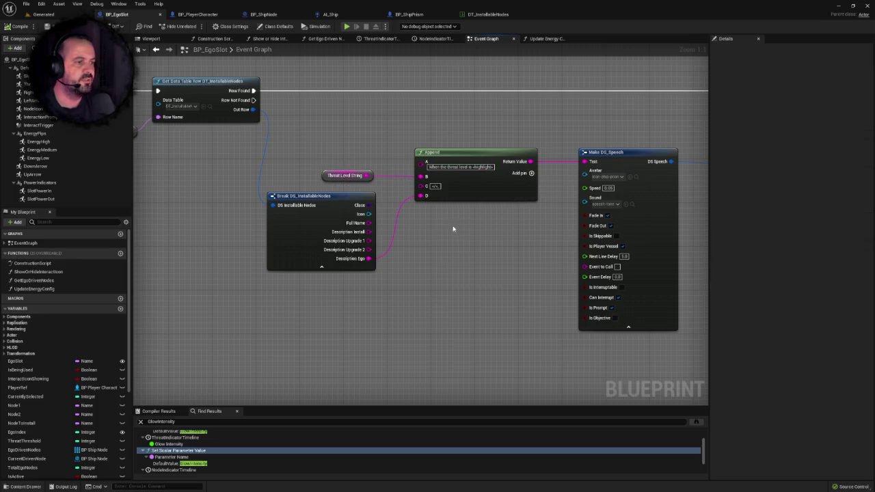
pyautogui.click(488, 14)
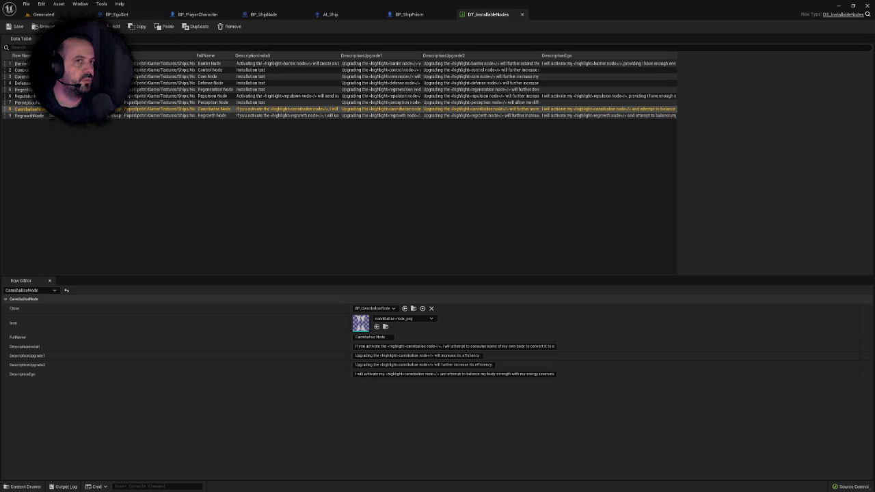
# Return to BP_EgoSlot's Event Graph and edit the Append node's C and A string inputs
pyautogui.click(71, 15)
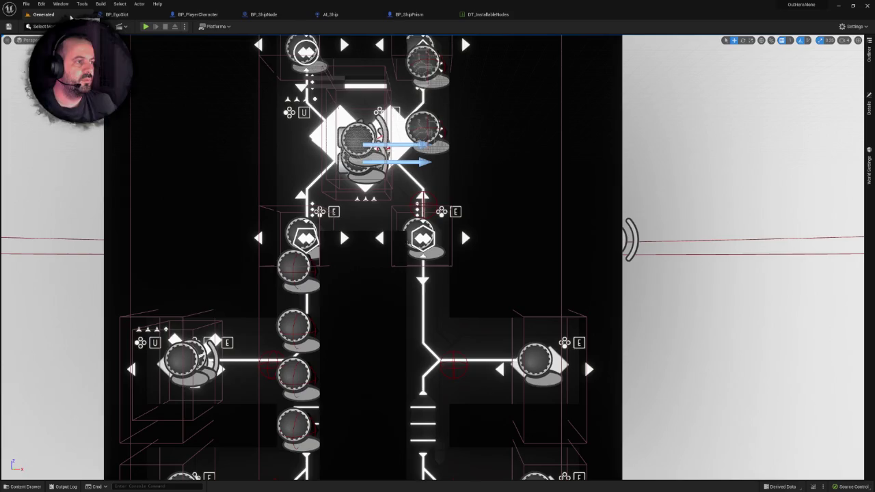
pyautogui.click(486, 14)
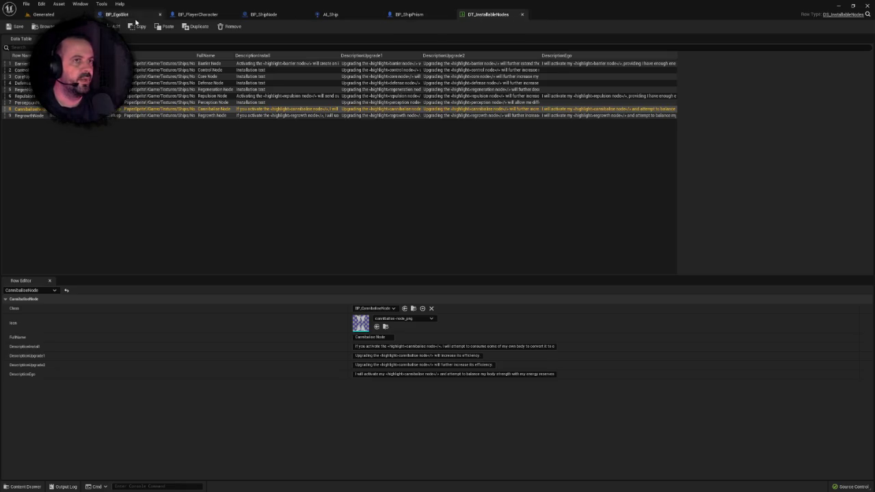
pyautogui.click(117, 14)
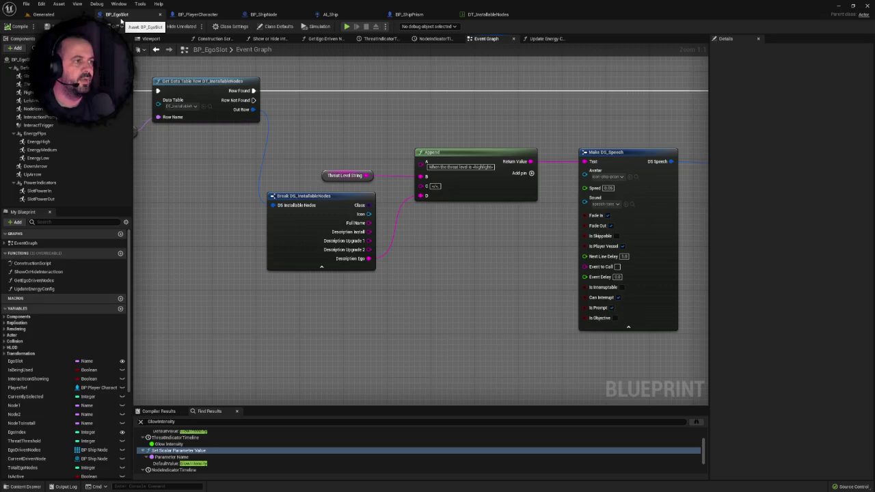
pyautogui.click(437, 185)
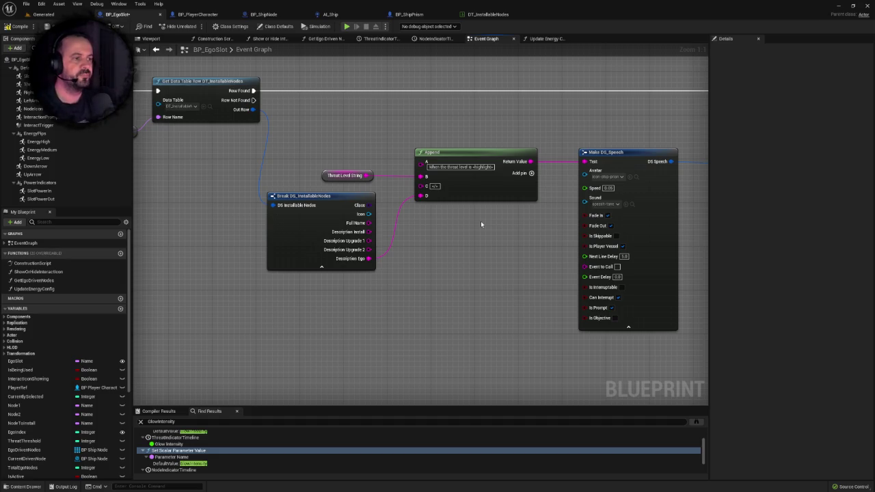
pyautogui.hotkey('shift', 'Tab')
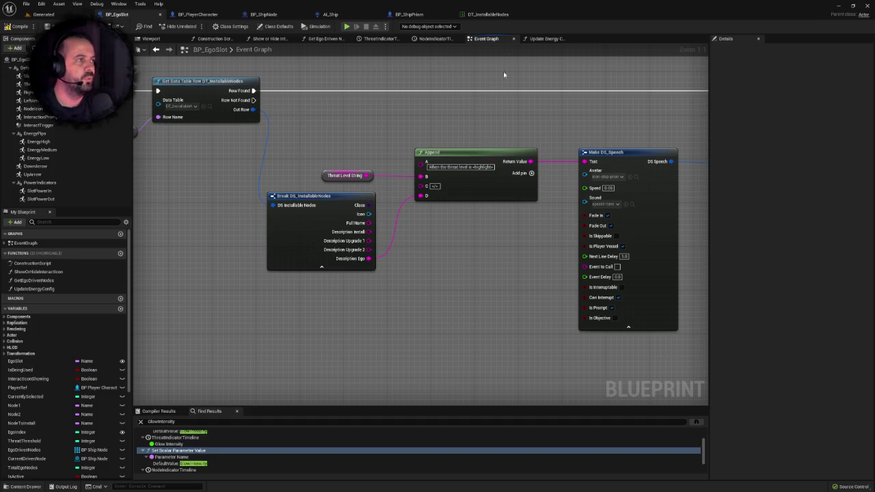
# After checking the other tabs, add a fifth input pin E to the Append node
pyautogui.click(495, 14)
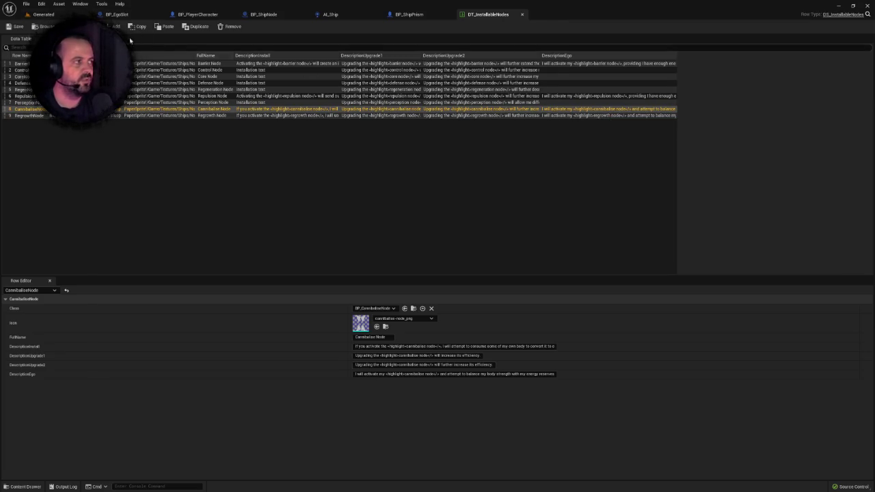
pyautogui.click(89, 17)
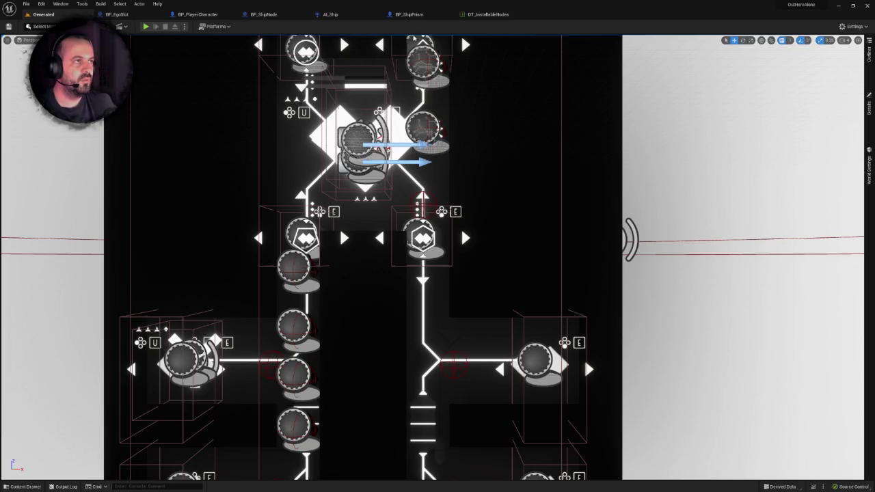
pyautogui.click(409, 15)
pyautogui.click(120, 15)
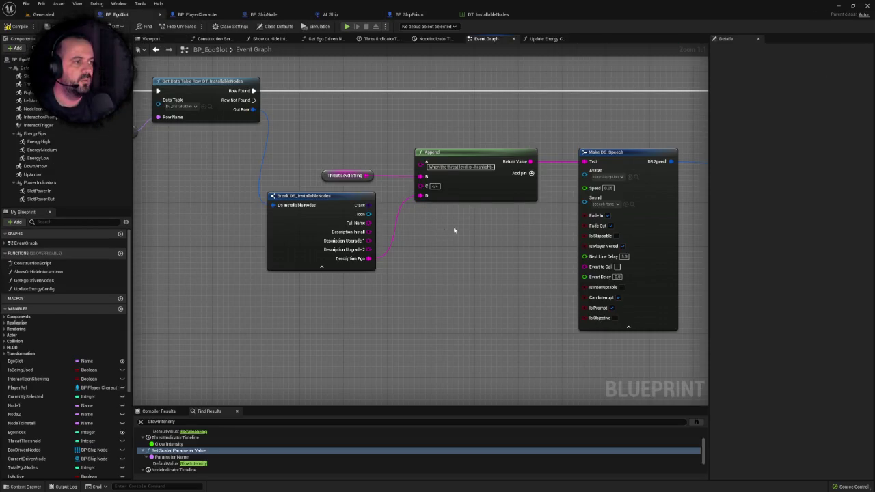
pyautogui.click(531, 173)
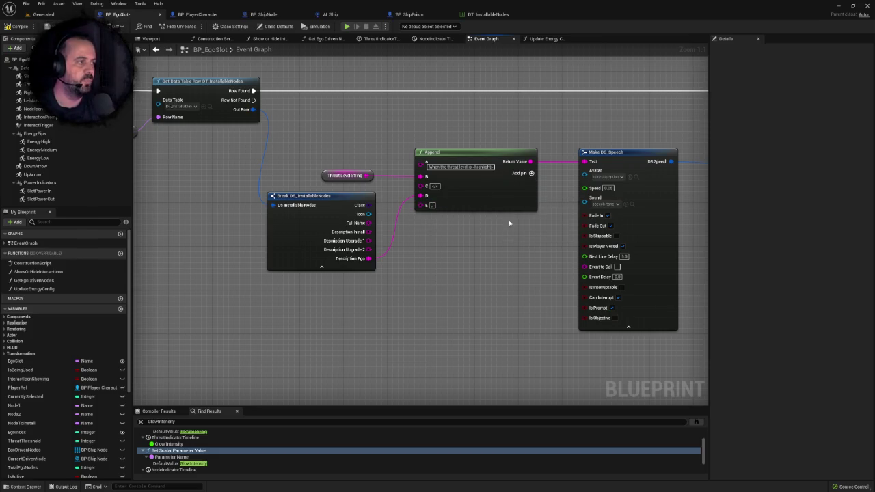
# Add input F to the Append node and promote it to a new string variable
pyautogui.click(531, 173)
pyautogui.moveTo(466, 264); pyautogui.dragTo(526, 234)
pyautogui.moveTo(483, 184)
pyautogui.mouseDown()
pyautogui.moveTo(471, 259)
pyautogui.moveTo(445, 269)
pyautogui.moveTo(406, 255)
pyautogui.mouseUp()
pyautogui.click(478, 300)
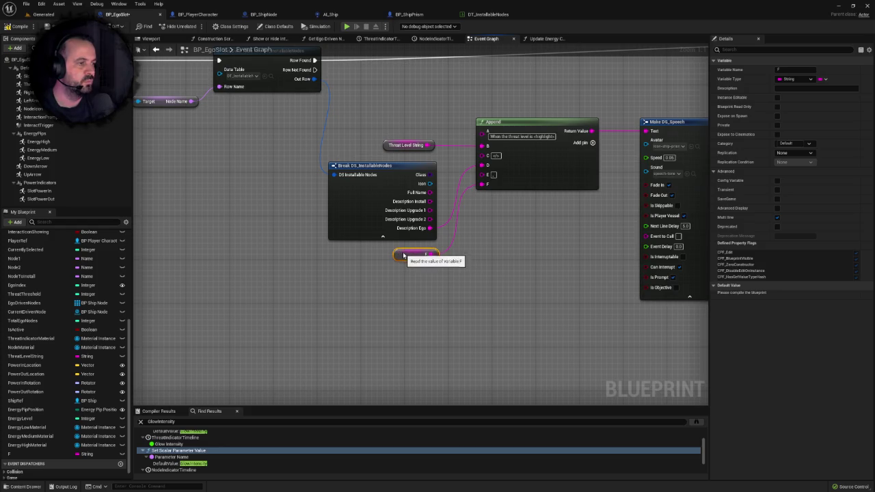
# Rename the new variable EnergyString and save BP_EgoSlot
pyautogui.click(787, 69)
pyautogui.write('EnergyString')
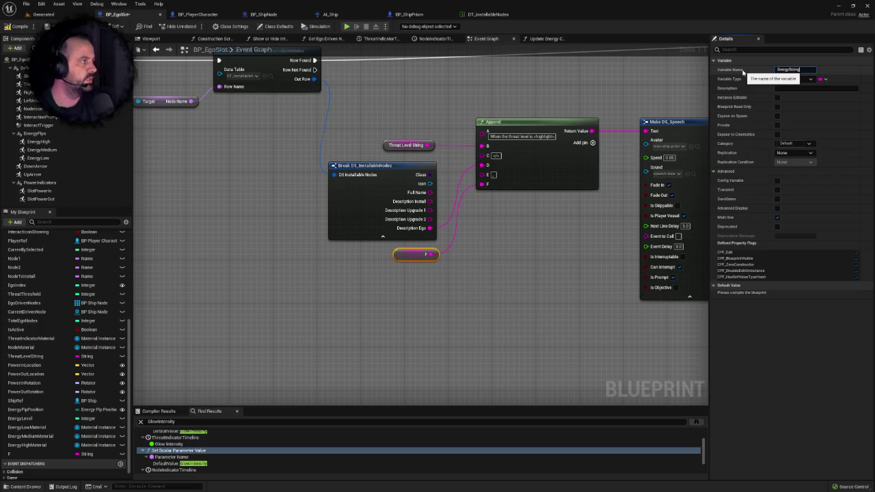
pyautogui.press('Return')
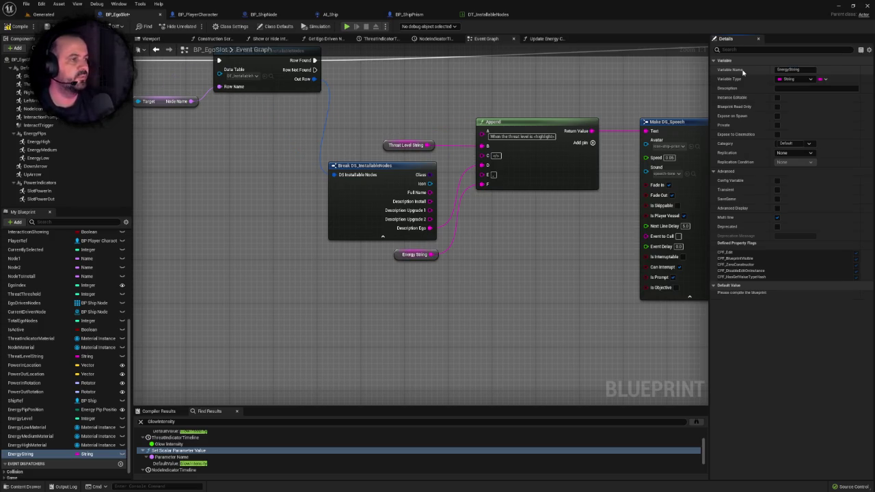
pyautogui.hotkey('ctrl', 's')
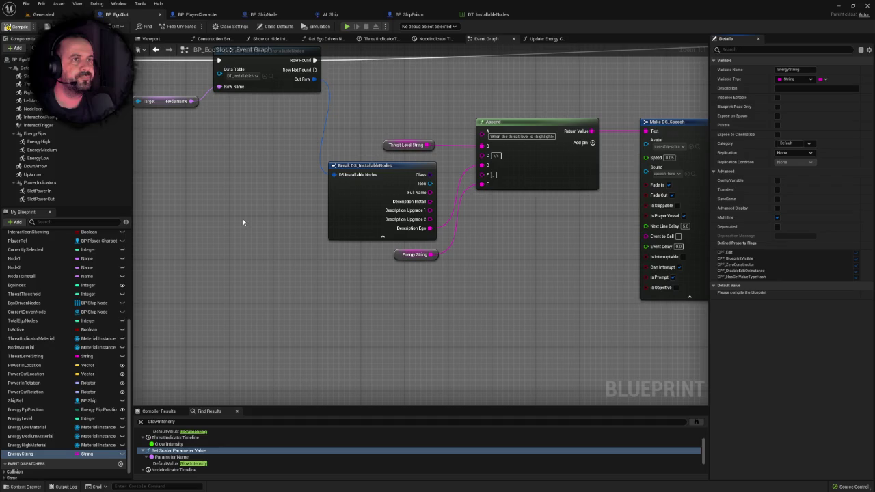
pyautogui.scroll(-6, 243, 220)
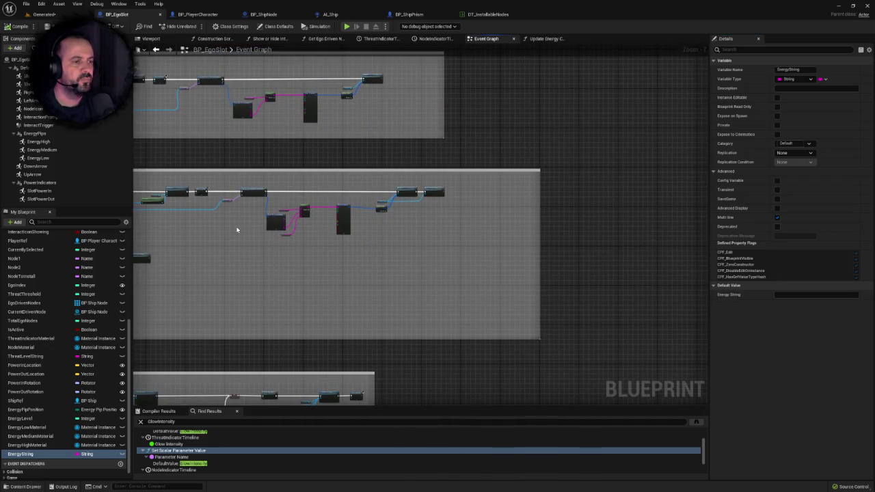
# Look over the Event Graph and Update Energy Config function, then reopen DT_InstallableNodes
pyautogui.scroll(5, 338, 231)
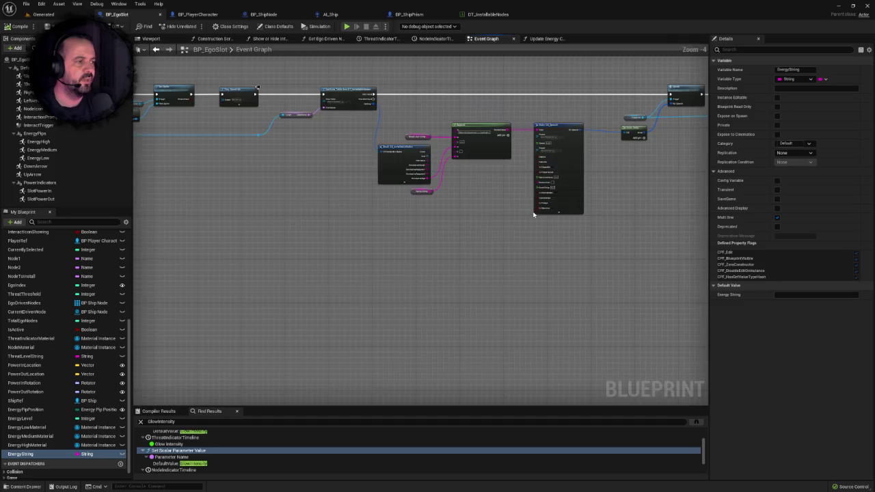
pyautogui.scroll(4, 534, 215)
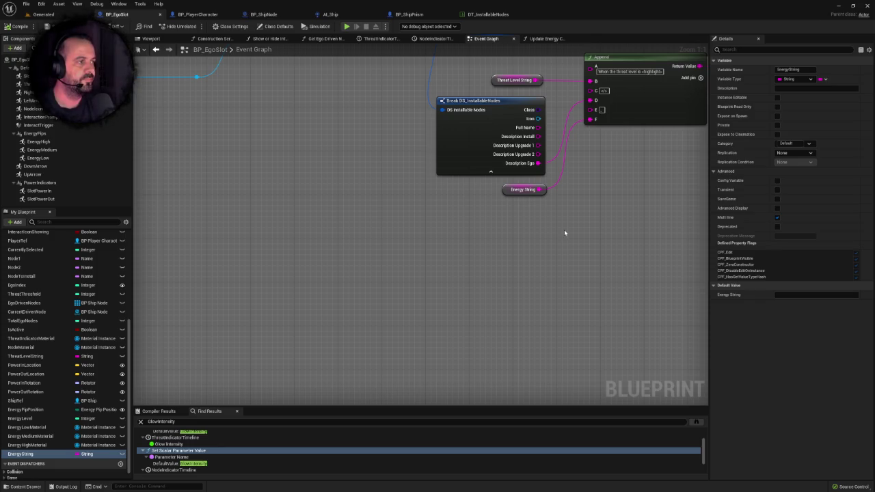
pyautogui.scroll(-4, 564, 230)
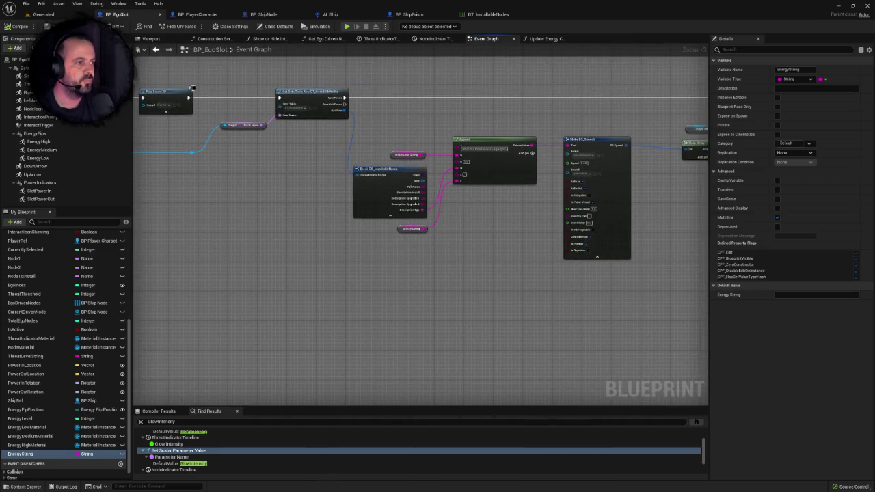
pyautogui.scroll(1, 464, 201)
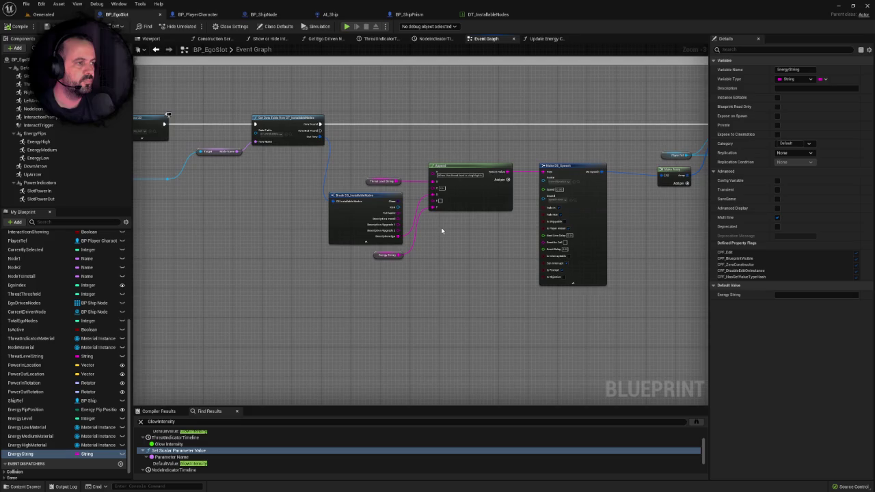
pyautogui.click(542, 39)
pyautogui.click(486, 38)
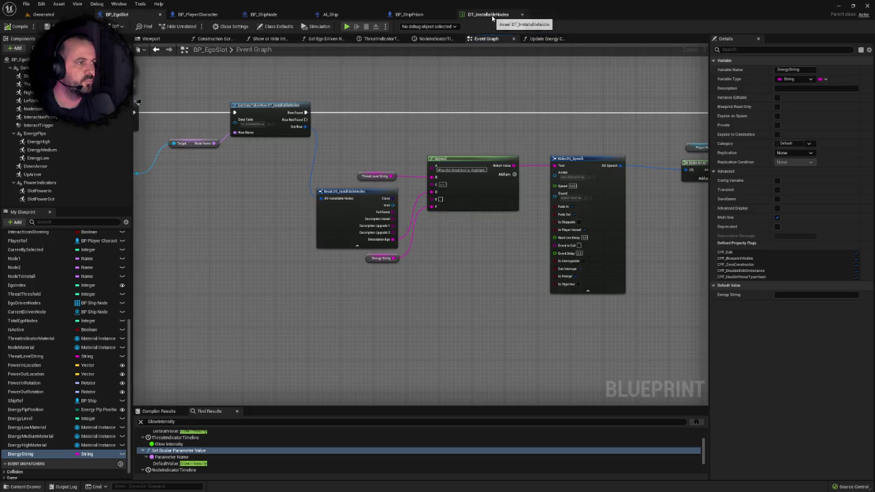
pyautogui.click(488, 14)
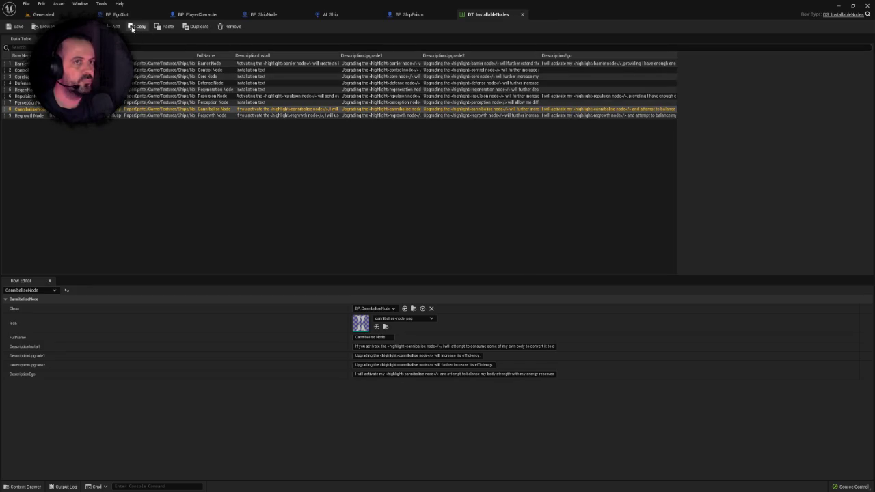
# Read the Cannibalise Node row's DescriptionUpgrade2 text in DT_InstallableNodes
pyautogui.click(61, 15)
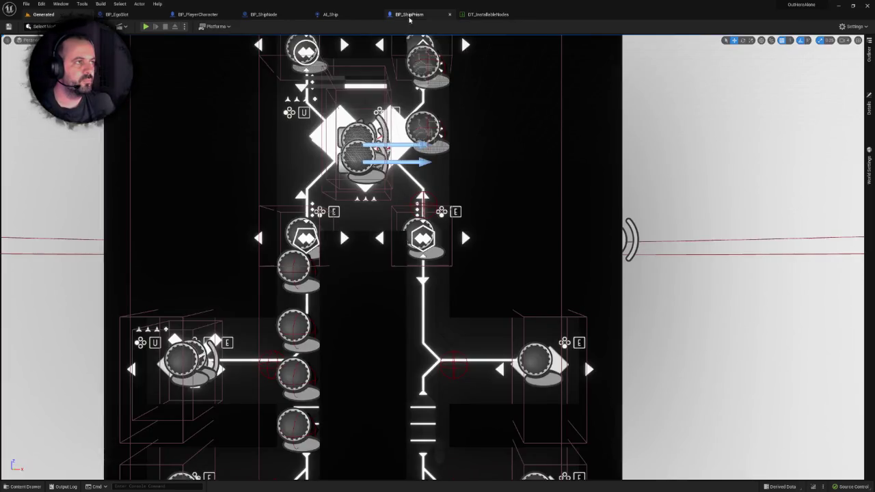
pyautogui.click(482, 14)
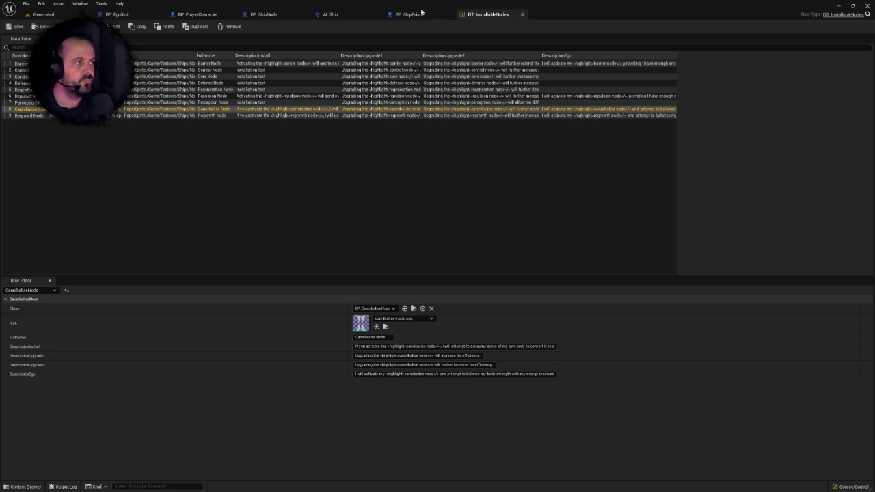
pyautogui.click(409, 14)
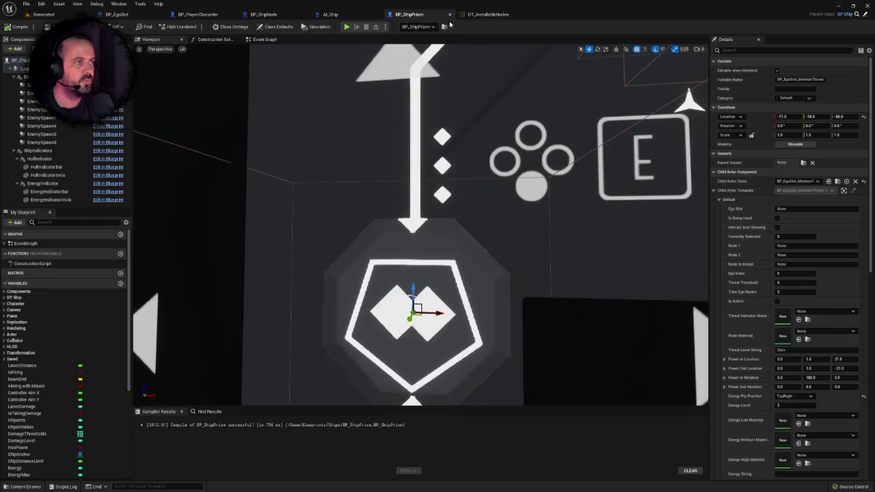
pyautogui.click(487, 14)
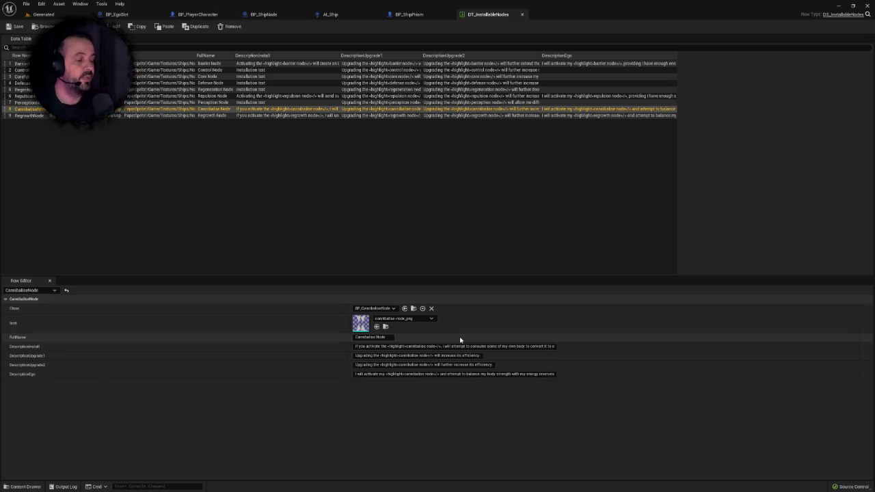
pyautogui.moveTo(380, 365); pyautogui.dragTo(433, 366)
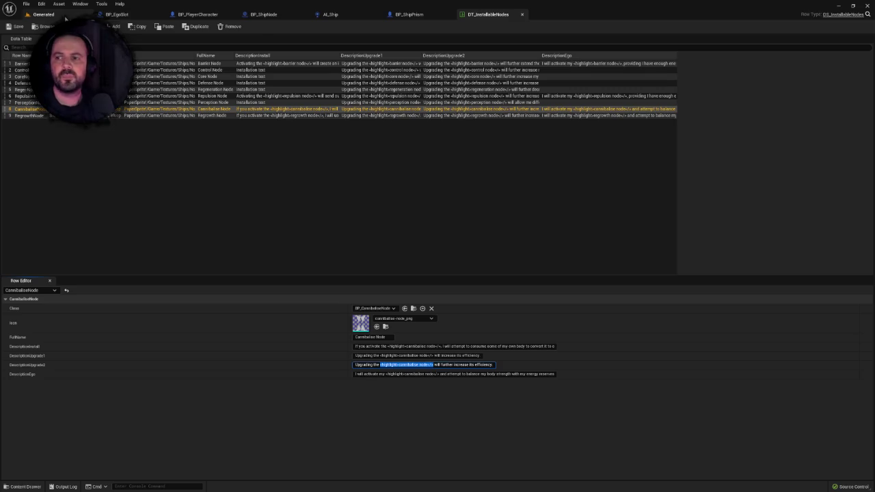
# Go back to BP_EgoSlot's Event Graph by way of the Generated level view
pyautogui.click(66, 19)
pyautogui.click(493, 14)
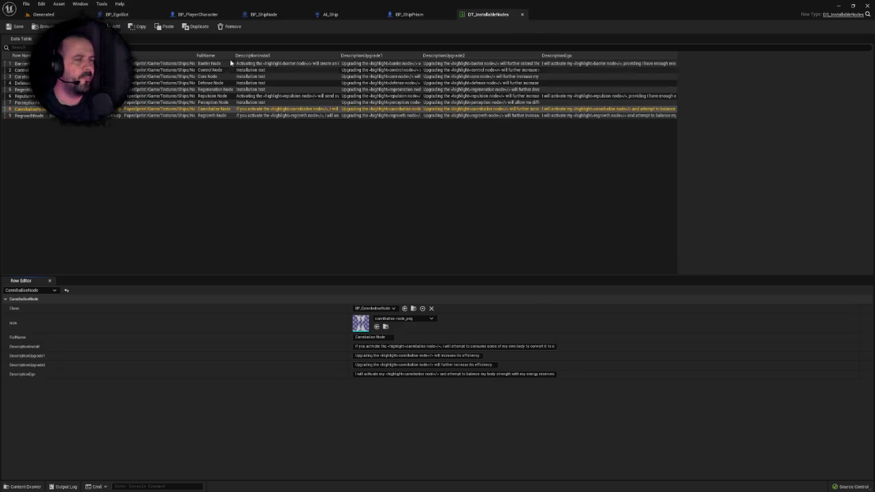
pyautogui.click(43, 14)
pyautogui.scroll(-3, 350, 158)
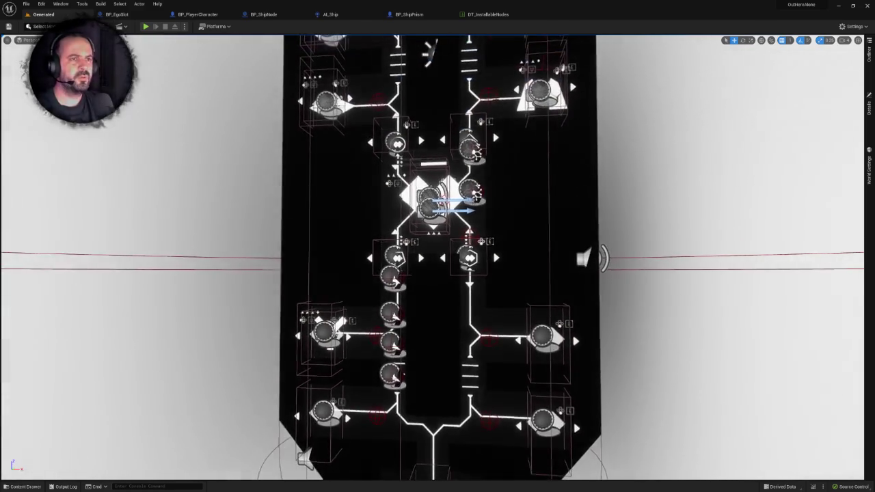
pyautogui.hotkey('ctrl', 'space')
pyautogui.click(116, 15)
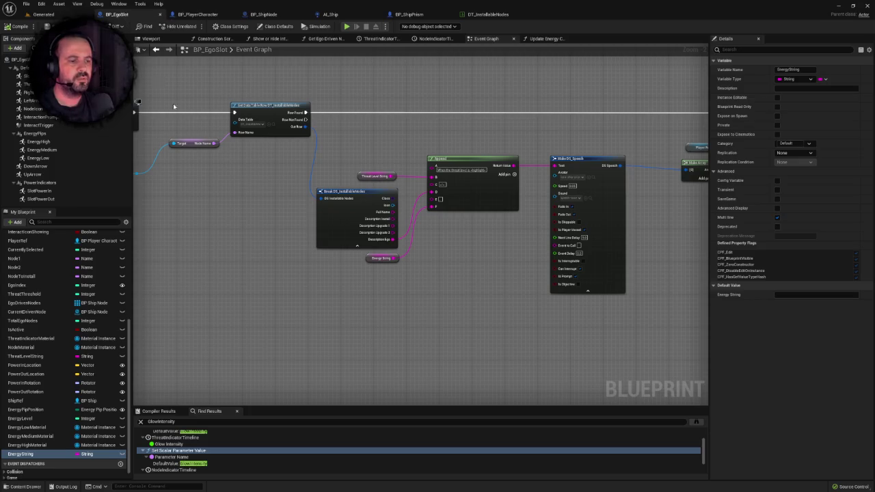
# In Update Energy Config, add a SET Energy String node after the first Set Scalar Parameter Value
pyautogui.scroll(-5, 423, 316)
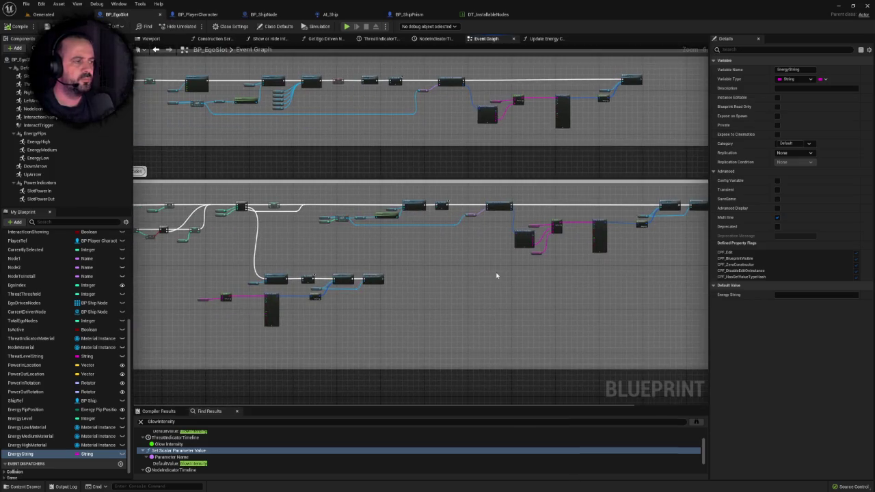
pyautogui.scroll(4, 496, 273)
pyautogui.scroll(3, 300, 254)
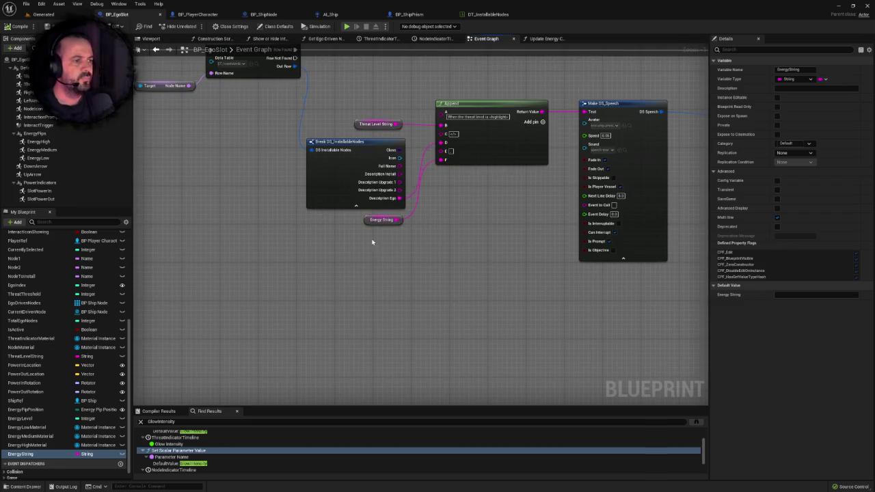
pyautogui.click(547, 38)
pyautogui.moveTo(28, 453)
pyautogui.mouseDown()
pyautogui.moveTo(34, 458)
pyautogui.moveTo(388, 152)
pyautogui.mouseUp()
pyautogui.click(396, 157)
pyautogui.scroll(3, 400, 151)
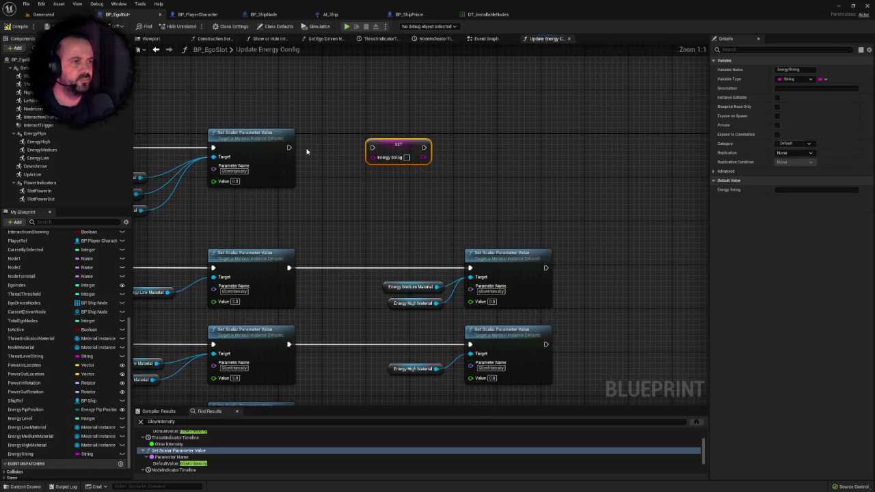
pyautogui.moveTo(289, 147); pyautogui.dragTo(445, 150)
# Paste the copied description text into the SET node's Energy String value
pyautogui.click(451, 158)
pyautogui.hotkey('ctrl', 'v')
pyautogui.press('Return')
pyautogui.click(462, 194)
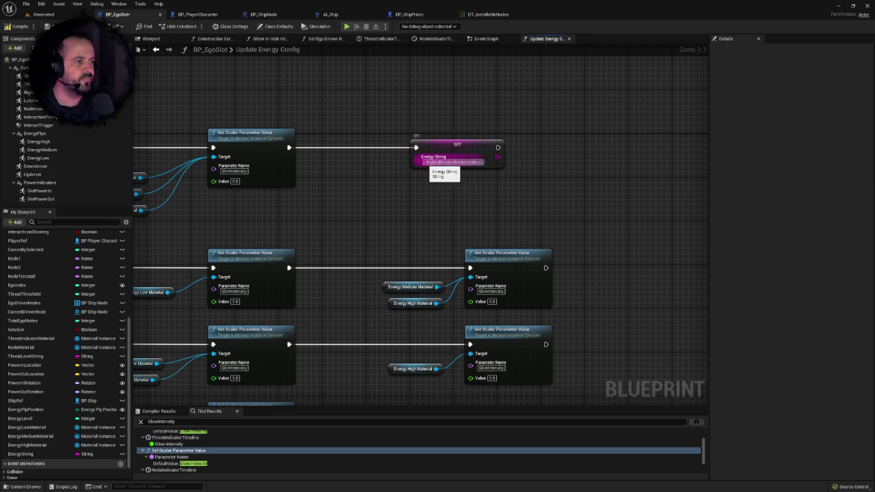
# Edit the Energy String value to begin 'even when my energy reserves'
pyautogui.click(449, 164)
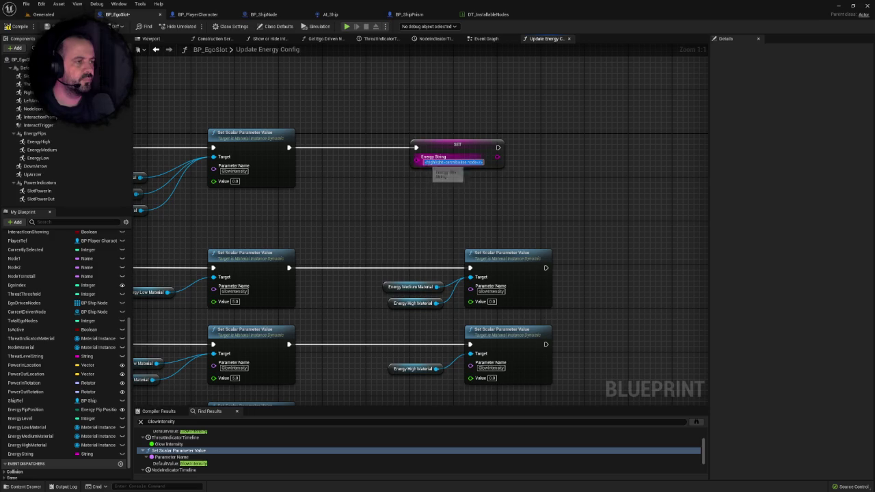
pyautogui.moveTo(351, 192); pyautogui.dragTo(517, 188)
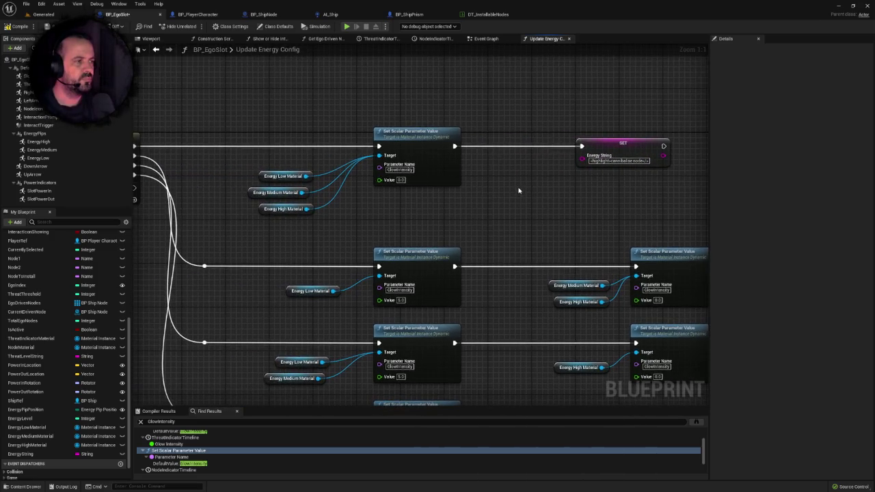
pyautogui.rightClick(517, 187)
pyautogui.click(512, 181)
pyautogui.moveTo(512, 181); pyautogui.dragTo(440, 175)
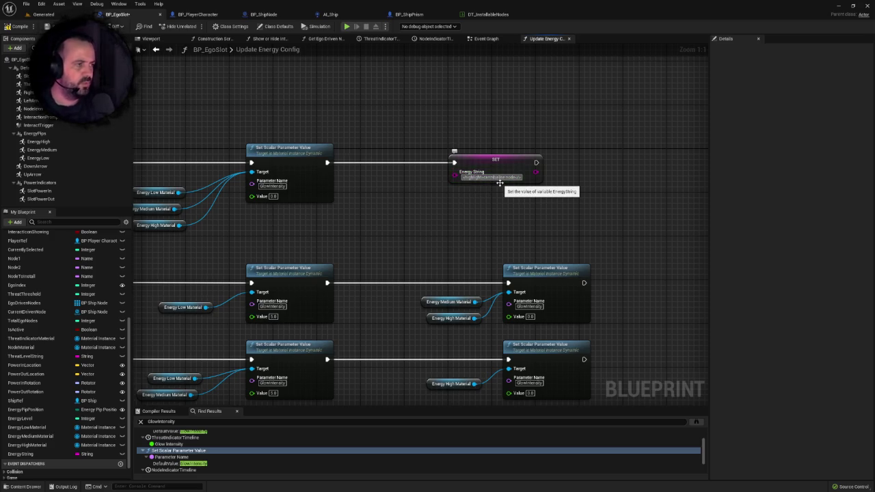
pyautogui.write('<even when my ')
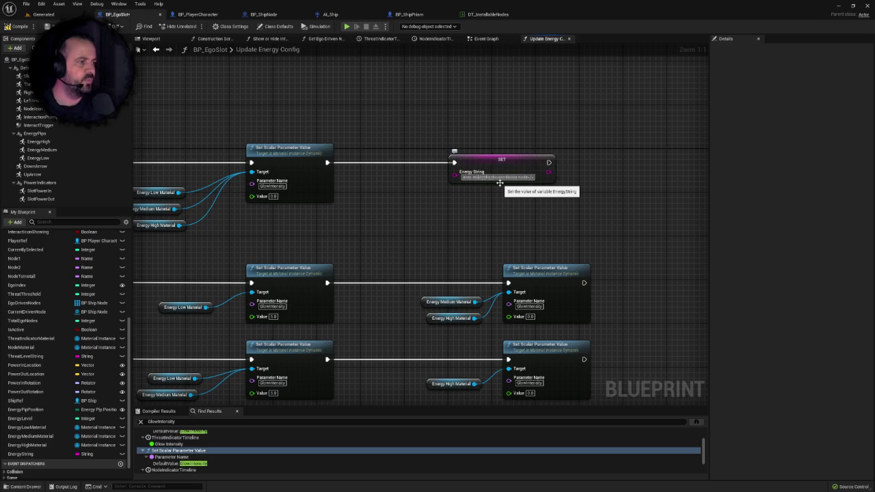
pyautogui.write('energy res')
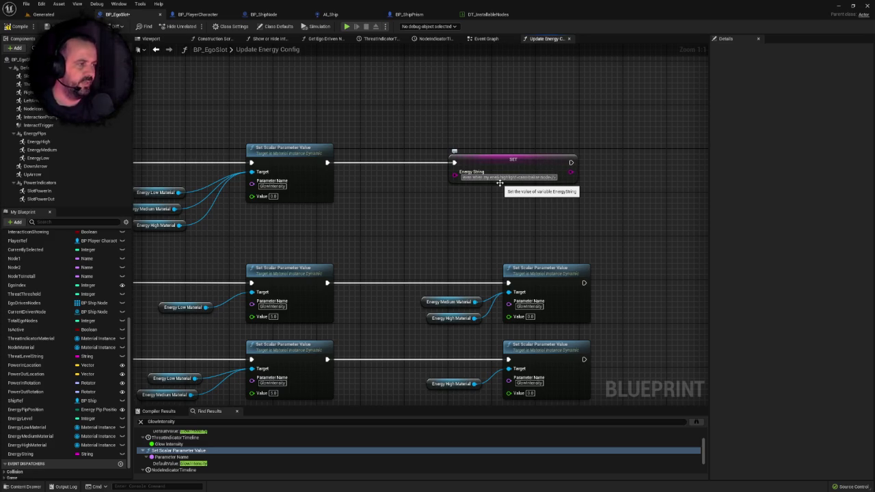
pyautogui.write('erv')
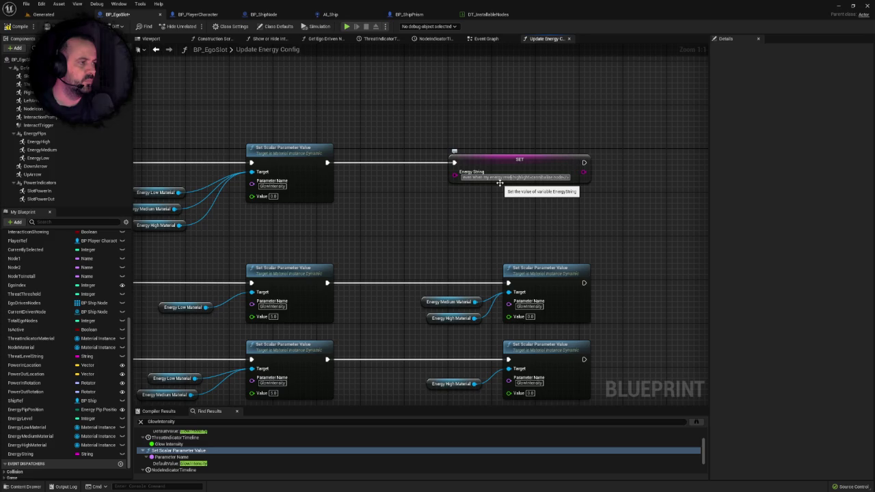
pyautogui.write('es')
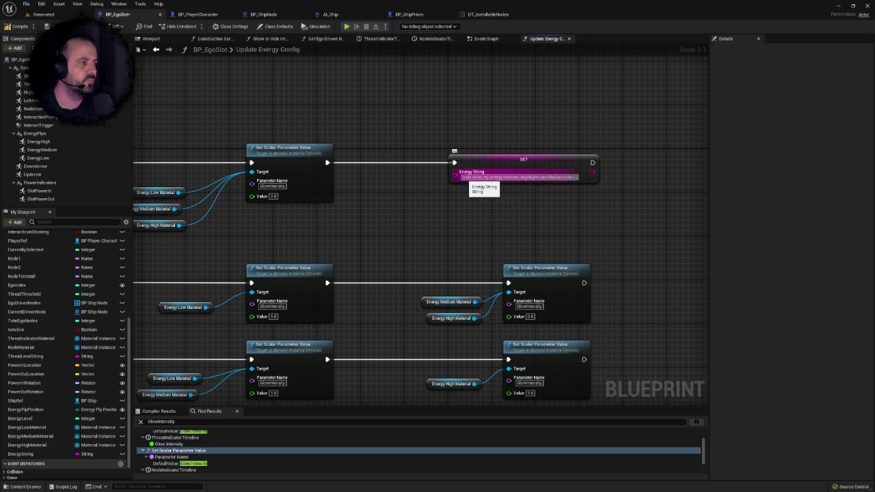
pyautogui.doubleClick(519, 177)
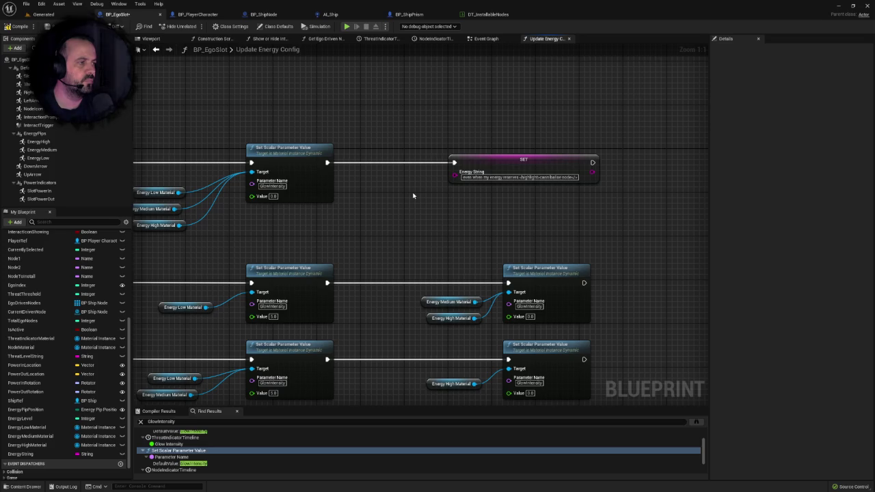
pyautogui.scroll(-2, 413, 195)
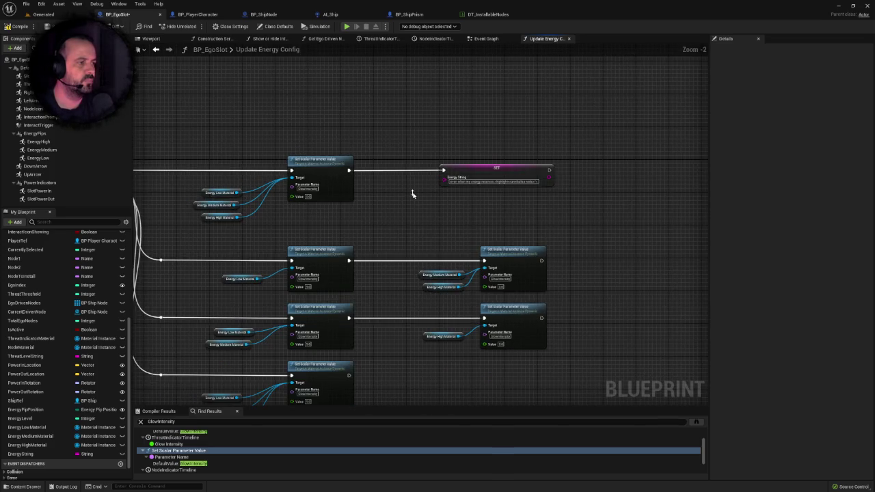
pyautogui.scroll(2, 418, 192)
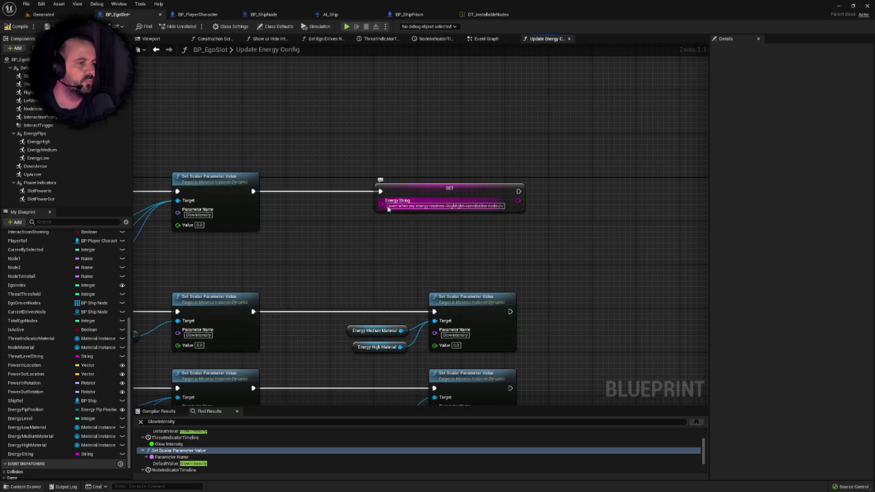
# Paste the highlighted 'no matter what' phrase over the Energy String text
pyautogui.click(388, 206)
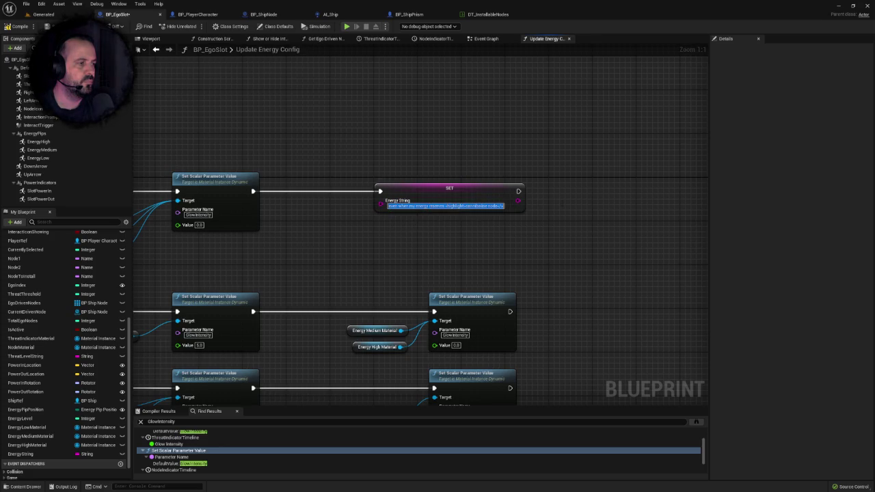
pyautogui.click(564, 206)
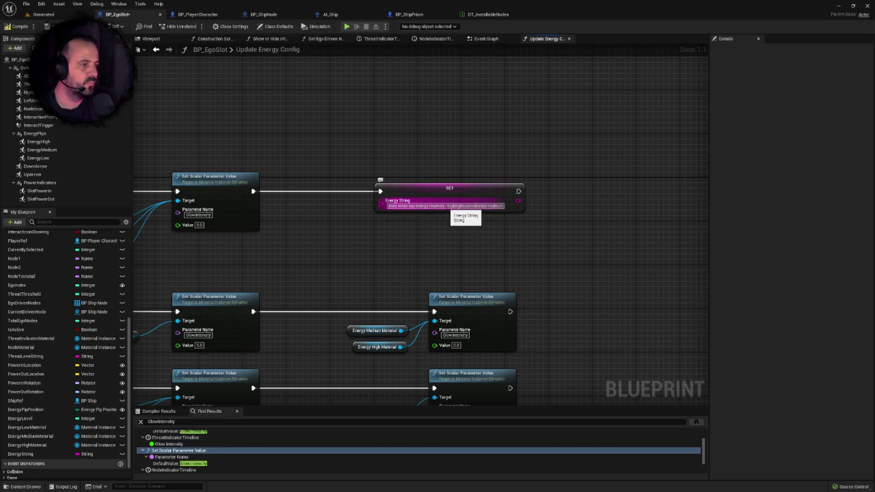
pyautogui.click(445, 206)
pyautogui.hotkey('ctrl', 'v')
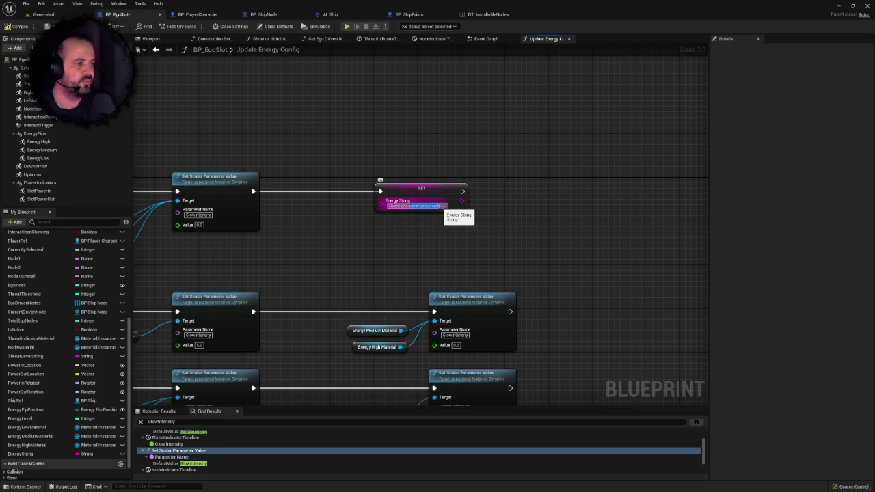
pyautogui.hotkey('ctrl', 'v')
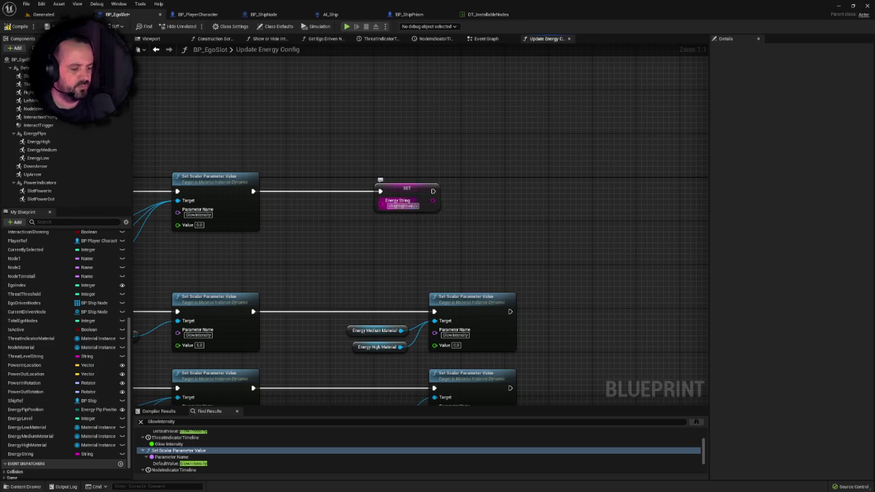
# Append 'my energy reserves are at' to the end of the Energy String text
pyautogui.click(441, 206)
pyautogui.click(441, 206)
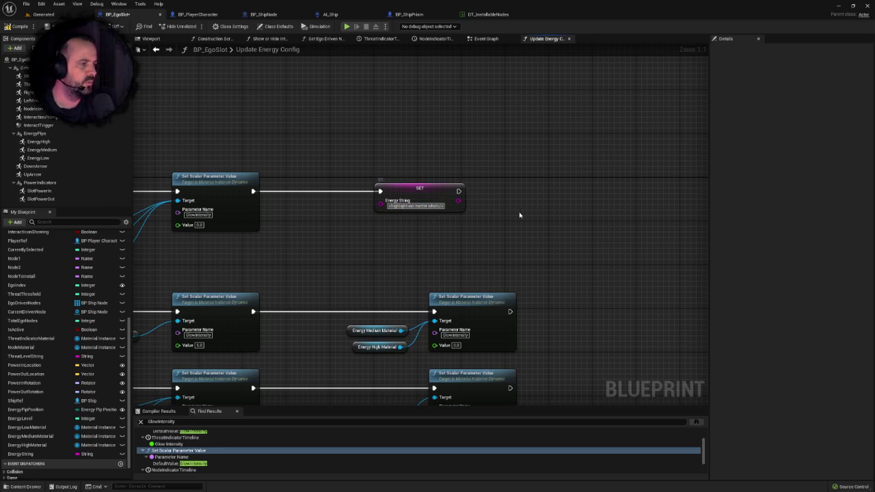
pyautogui.write('end')
pyautogui.write('rgy ')
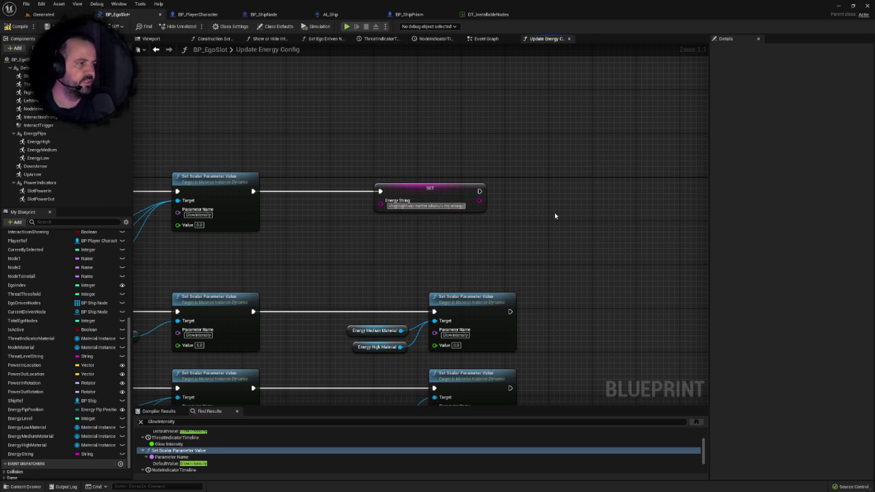
pyautogui.write('reserves')
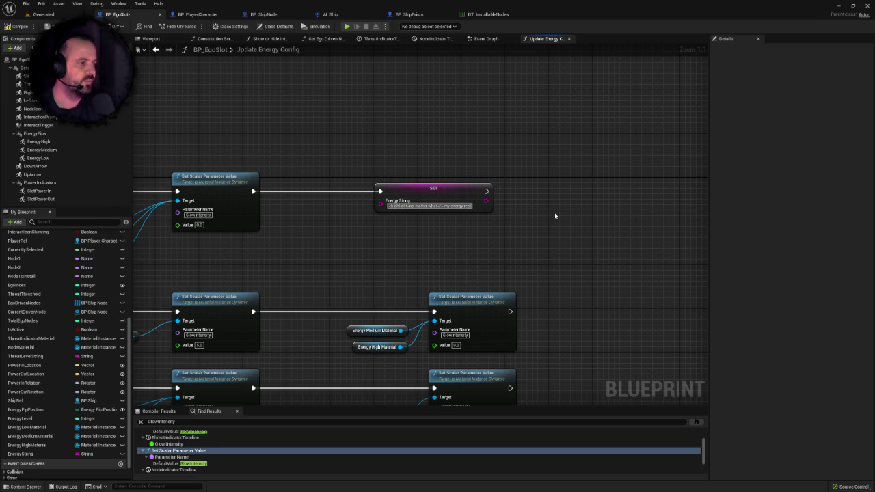
pyautogui.write(' are at')
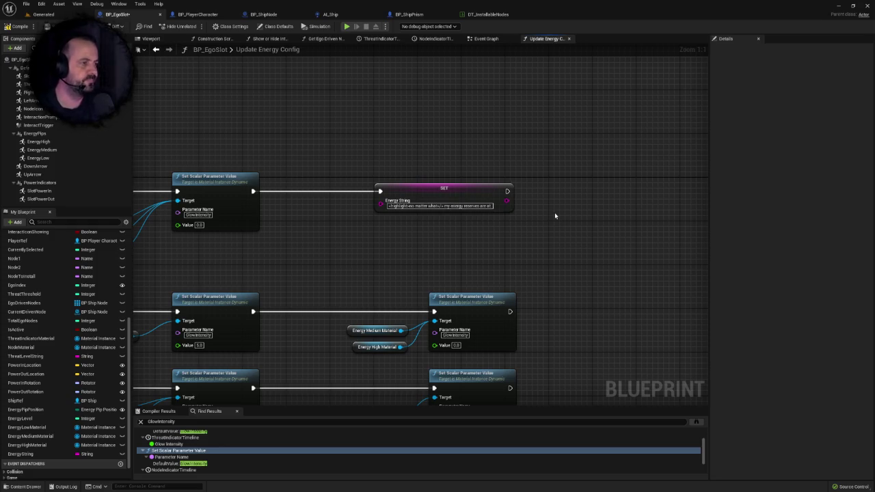
pyautogui.scroll(-2, 555, 216)
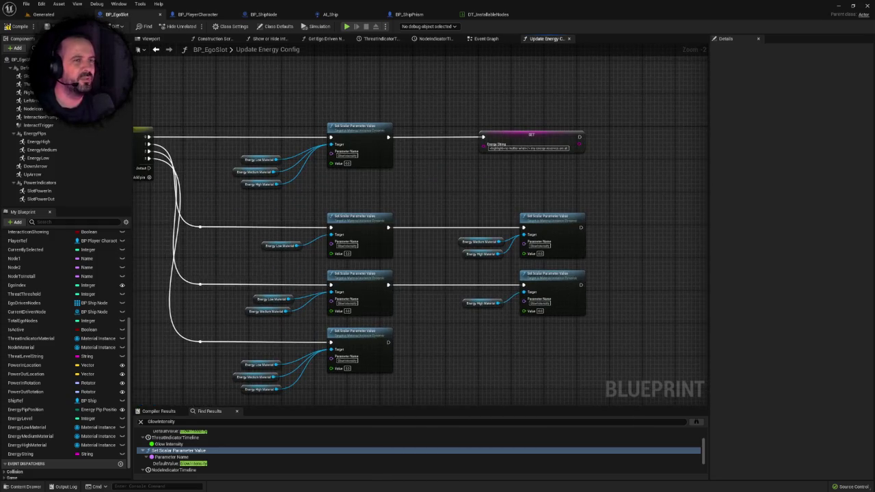
# Inspect the Branch, Print String, NOT and IS EMPTY nodes in the AI_Ship Event Graph
pyautogui.scroll(1, 459, 185)
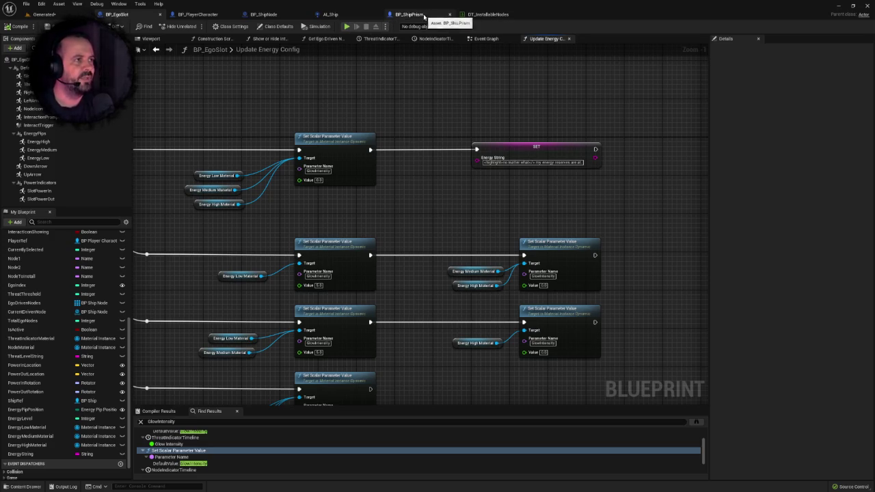
pyautogui.click(330, 15)
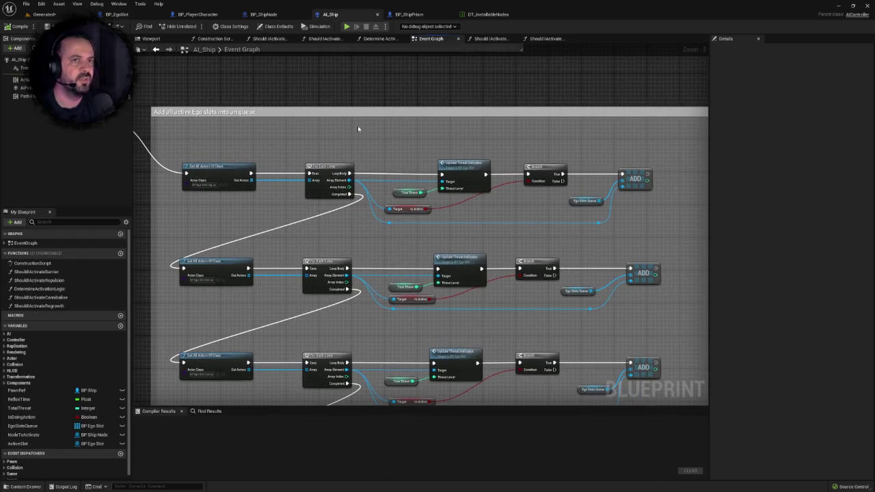
pyautogui.moveTo(406, 141)
pyautogui.mouseDown()
pyautogui.moveTo(430, 172)
pyautogui.moveTo(540, 168)
pyautogui.mouseUp()
pyautogui.scroll(-3, 400, 130)
pyautogui.scroll(5, 353, 244)
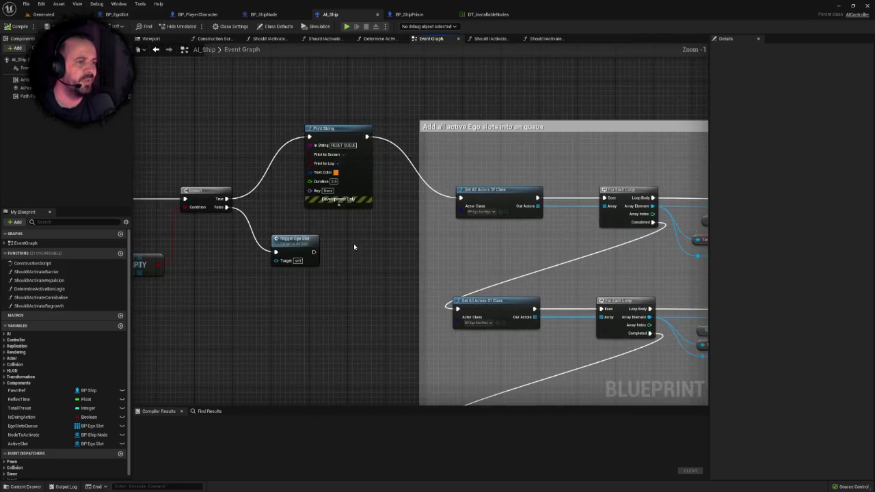
pyautogui.moveTo(354, 243); pyautogui.dragTo(522, 237)
pyautogui.scroll(-1, 347, 221)
pyautogui.moveTo(171, 141)
pyautogui.mouseDown()
pyautogui.moveTo(517, 294)
pyautogui.moveTo(494, 274)
pyautogui.mouseUp()
pyautogui.click(493, 274)
pyautogui.scroll(-4, 492, 274)
pyautogui.scroll(4, 445, 303)
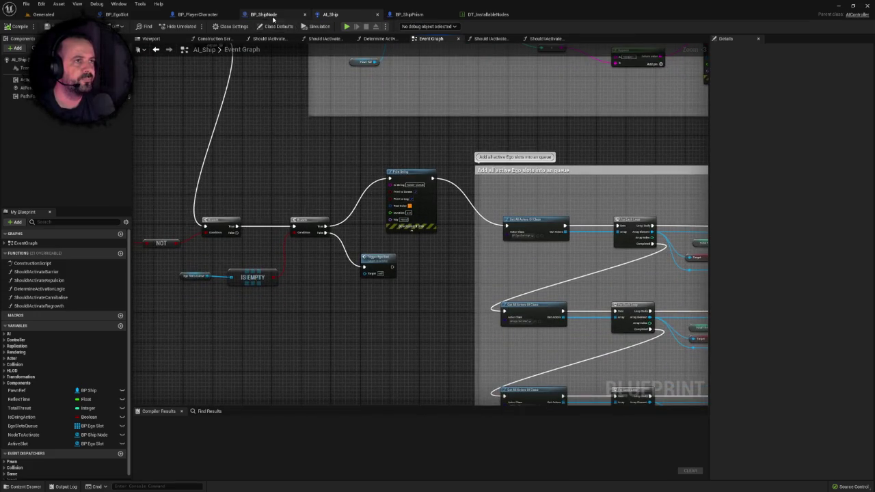
# Return to BP_EgoSlot's Update Energy Config graph via the BP_ShipNode and BP_ShipPrism tabs
pyautogui.click(267, 15)
pyautogui.click(403, 14)
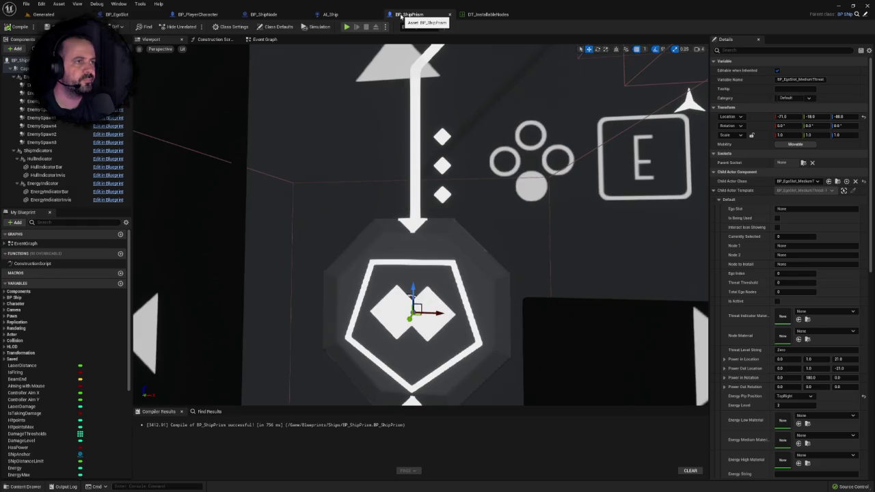
pyautogui.click(138, 14)
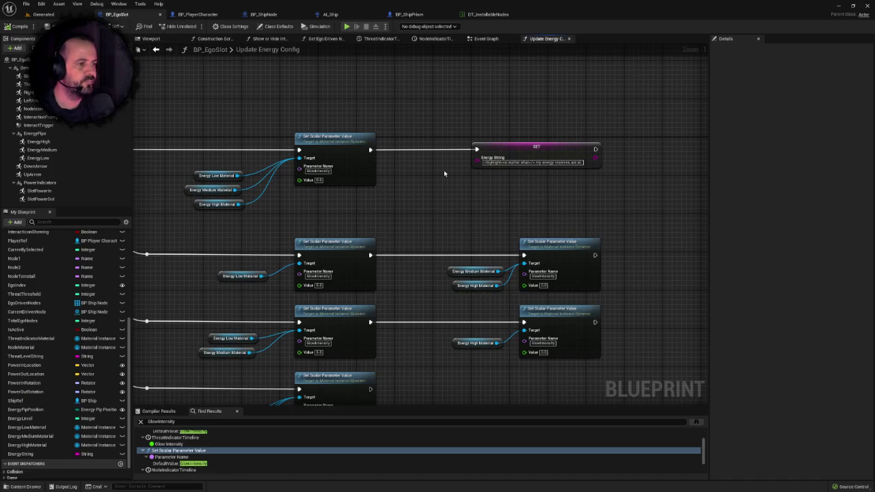
# Paste a copy of SET Energy String wired after the second Set Scalar Parameter Value
pyautogui.moveTo(520, 154); pyautogui.dragTo(457, 151)
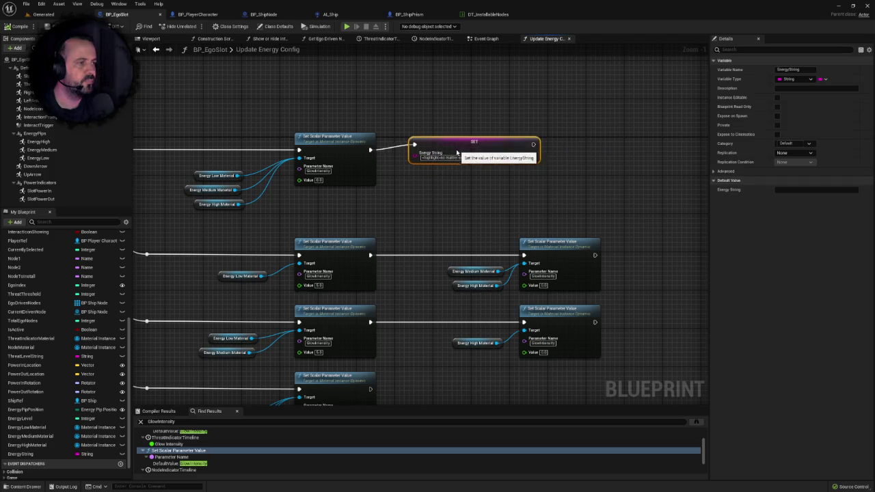
pyautogui.click(518, 189)
pyautogui.moveTo(518, 189)
pyautogui.mouseDown()
pyautogui.moveTo(445, 196)
pyautogui.moveTo(503, 209)
pyautogui.mouseUp()
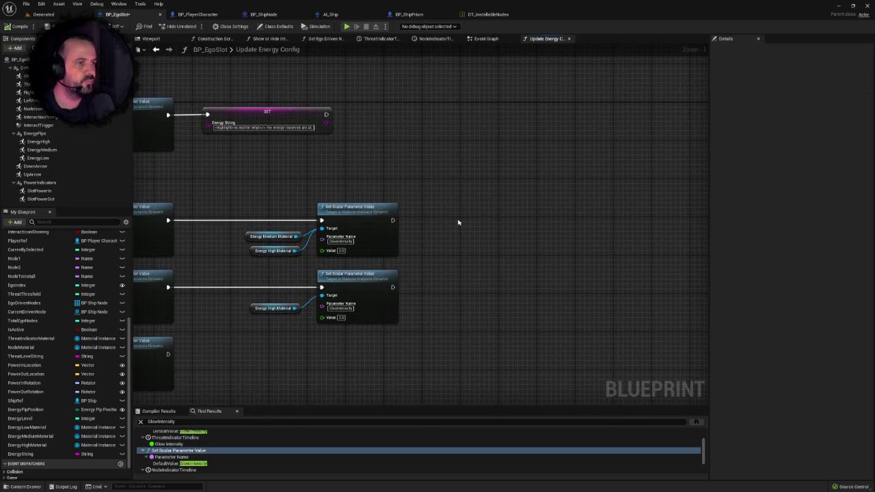
pyautogui.hotkey('ctrl', 'v')
pyautogui.moveTo(393, 220)
pyautogui.mouseDown()
pyautogui.moveTo(495, 226)
pyautogui.moveTo(462, 222)
pyautogui.mouseUp()
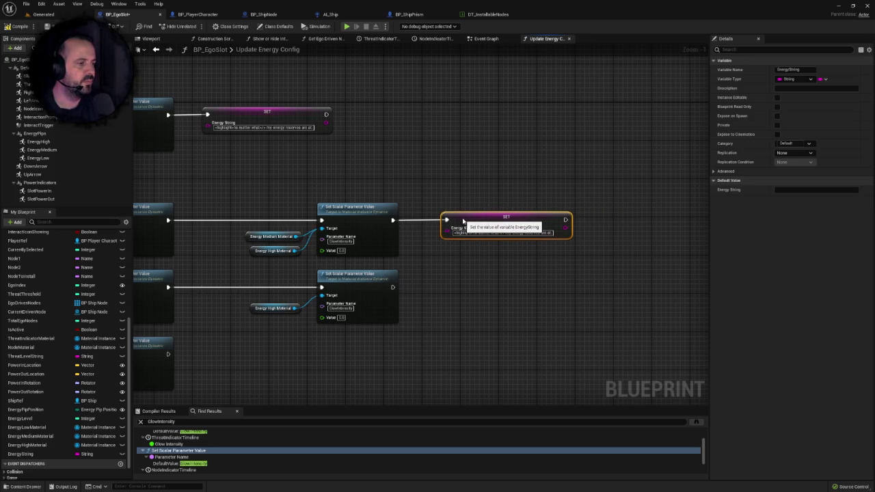
pyautogui.click(472, 197)
# Type 'my energy reserves' at the start of the copy's Energy String text
pyautogui.scroll(1, 472, 197)
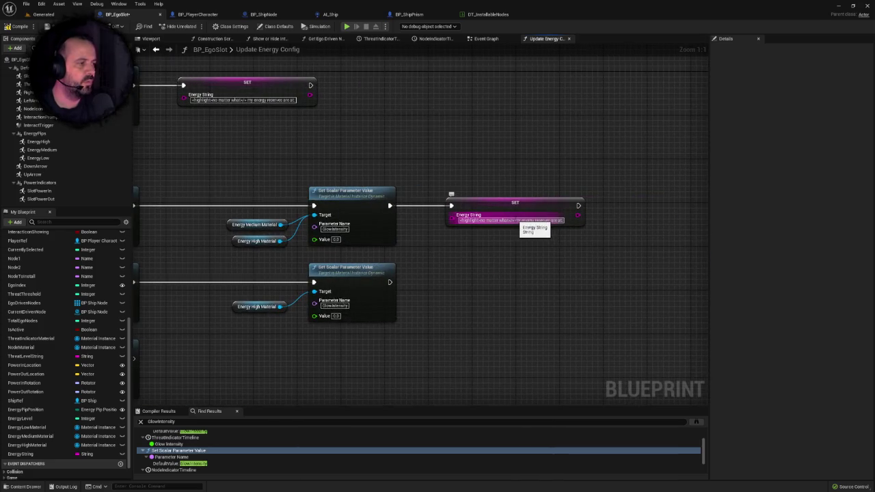
pyautogui.click(625, 225)
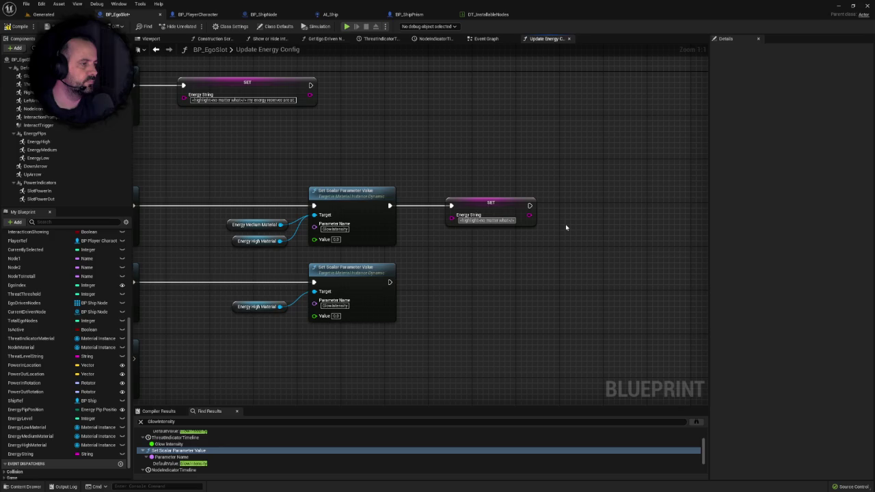
pyautogui.write('my ')
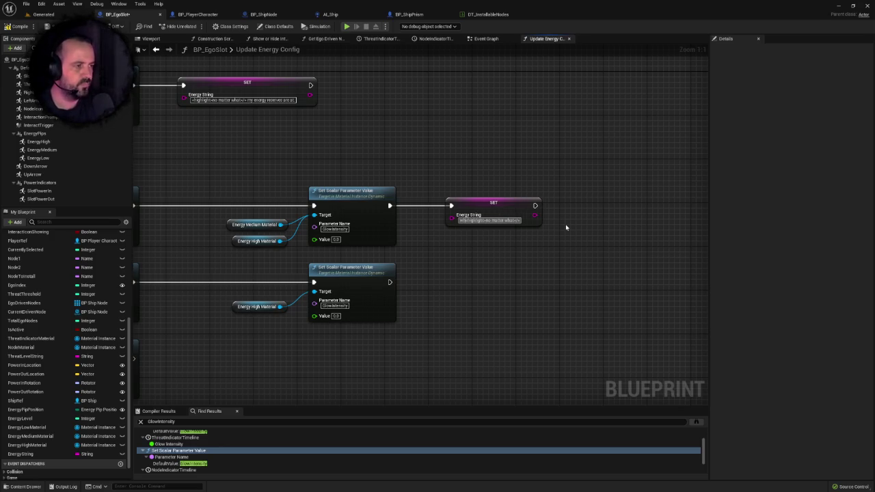
pyautogui.write('energy ')
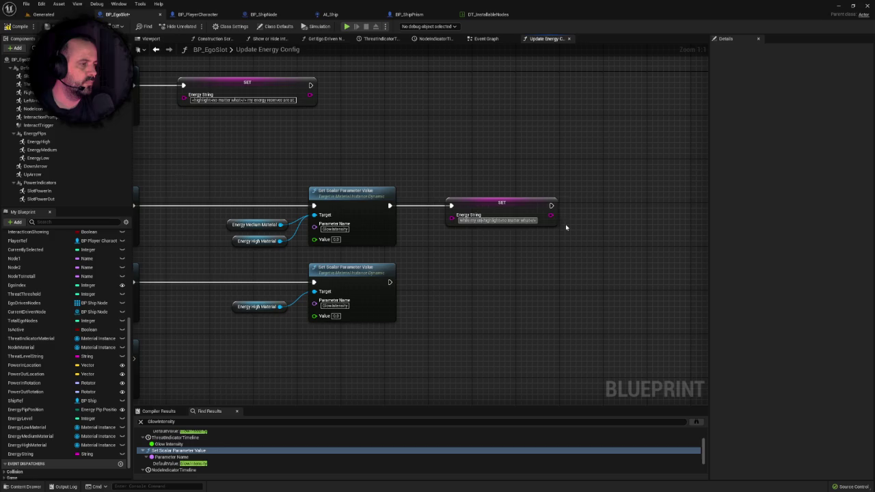
pyautogui.write('re')
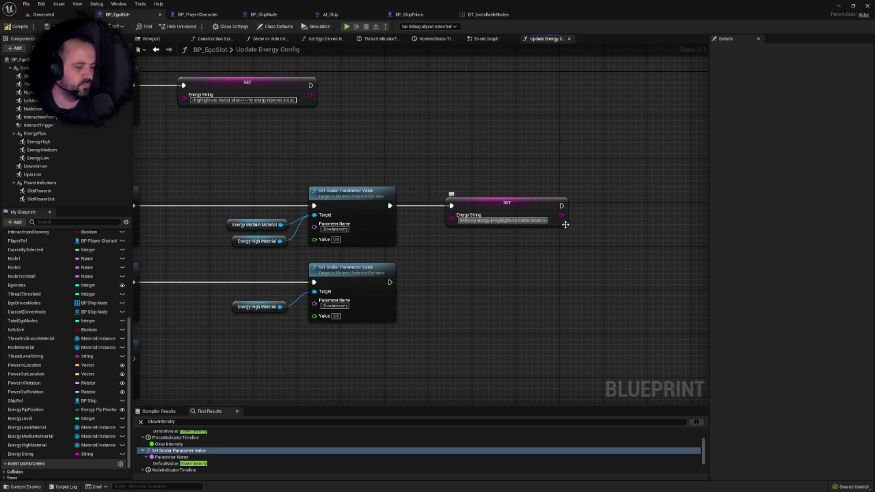
pyautogui.write('serves')
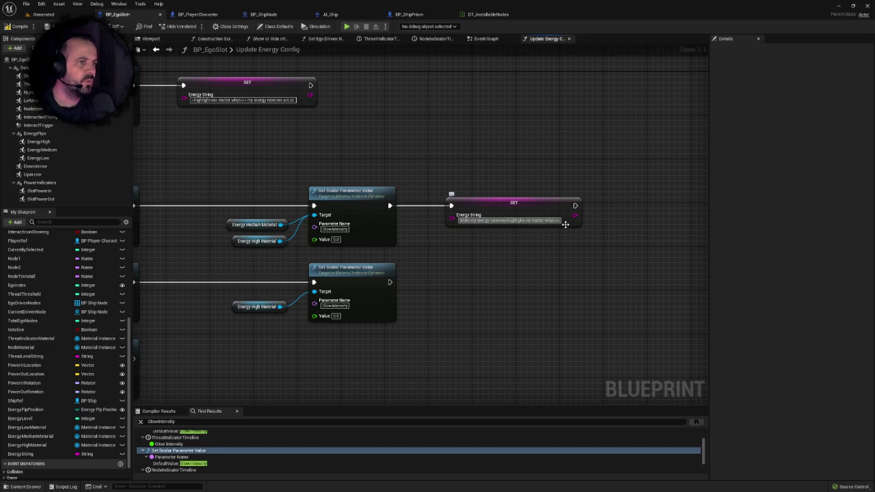
# Rewrite the copied SET node's Energy String, replacing 'no matter what' with a highlighted '25%' and 'or greater'
pyautogui.press('BackSpace')
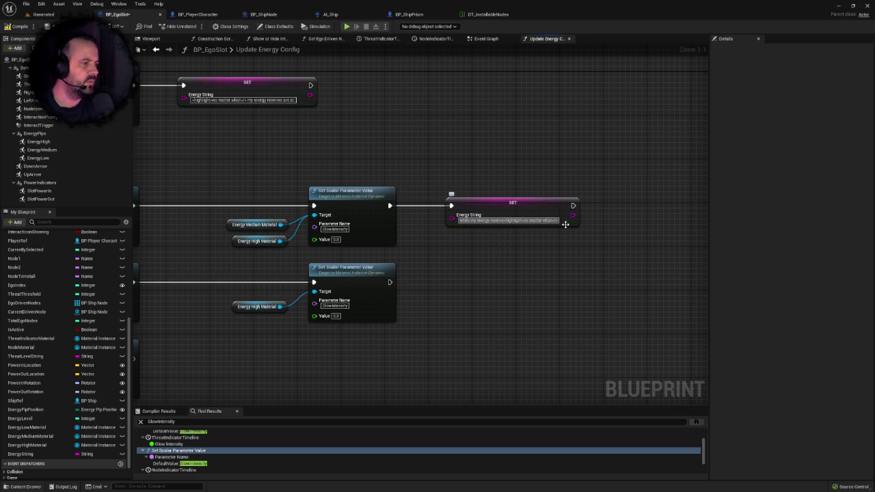
pyautogui.write('are')
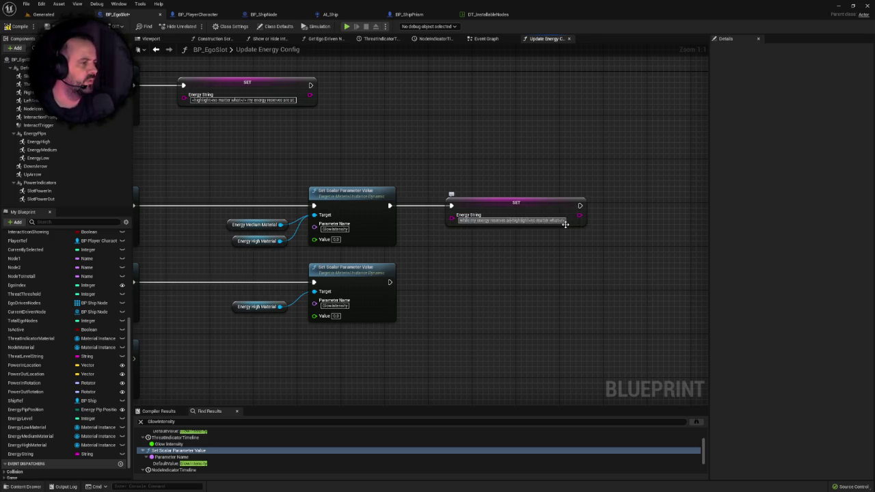
pyautogui.press('Return')
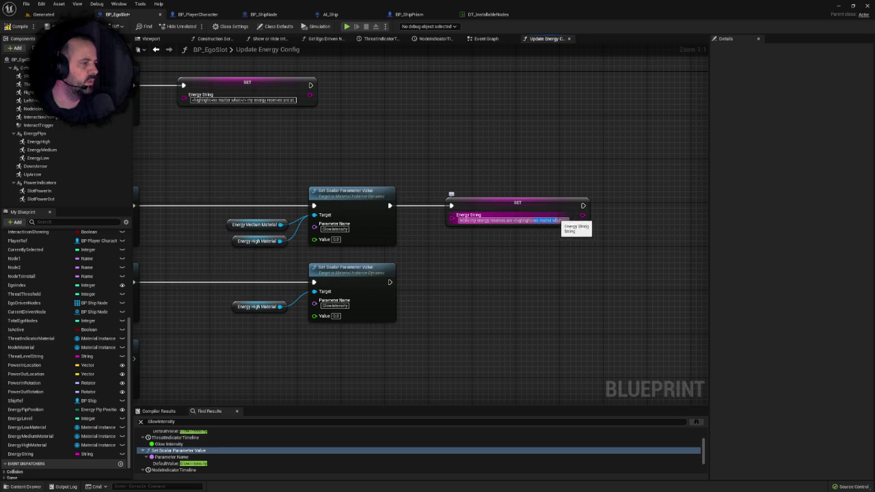
pyautogui.moveTo(514, 220); pyautogui.dragTo(641, 227)
pyautogui.write('low</>')
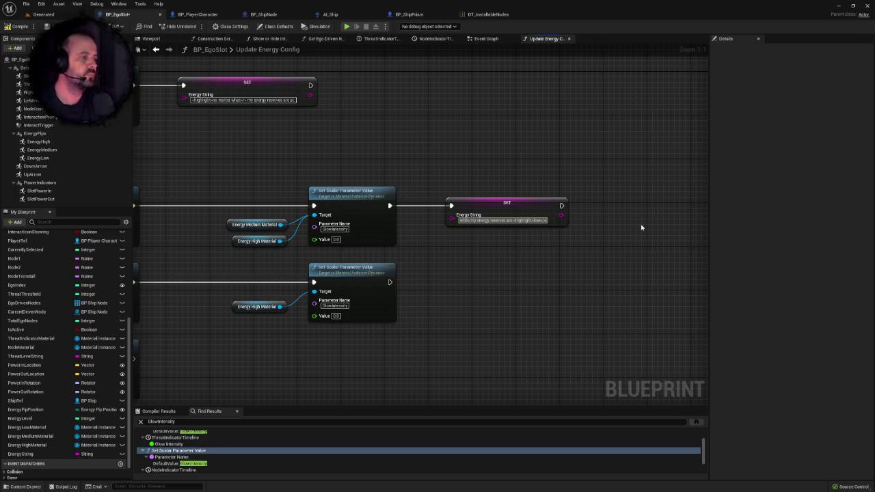
pyautogui.write(' or gr')
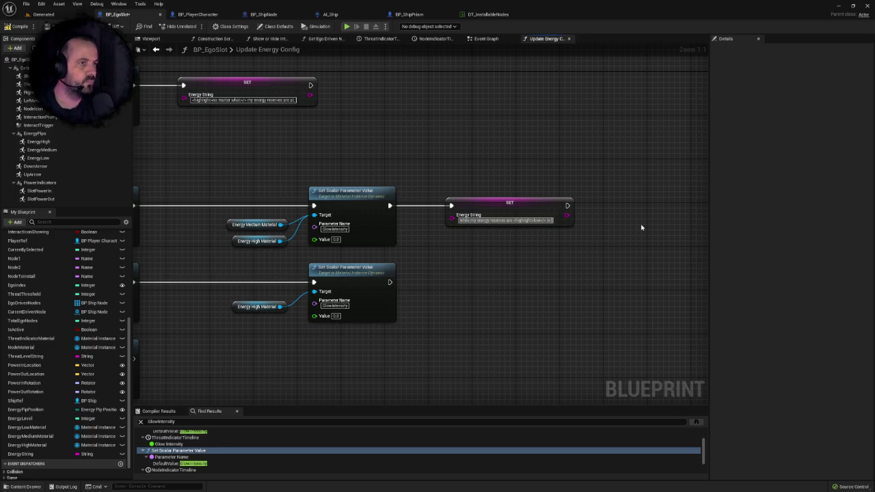
pyautogui.write('eat')
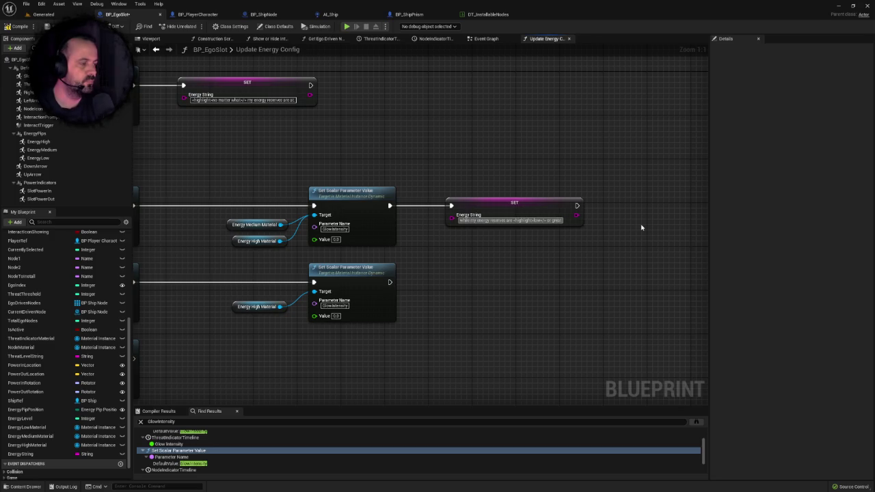
pyautogui.write('er.')
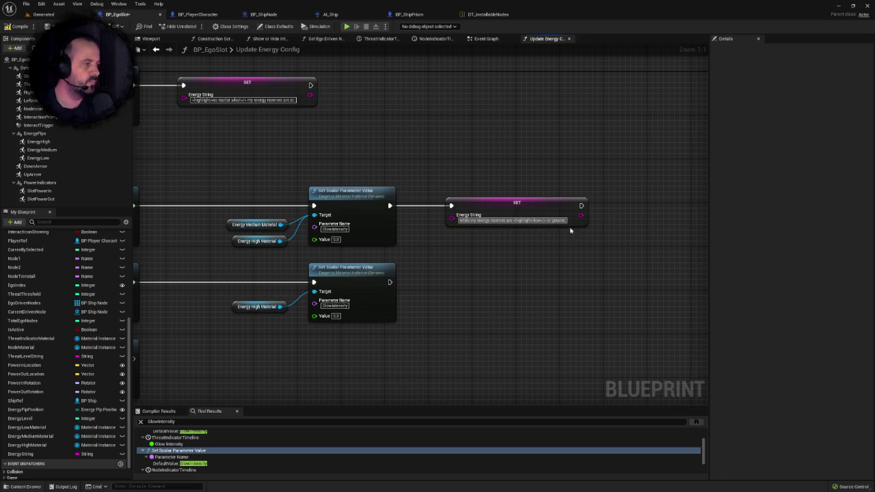
pyautogui.doubleClick(537, 221)
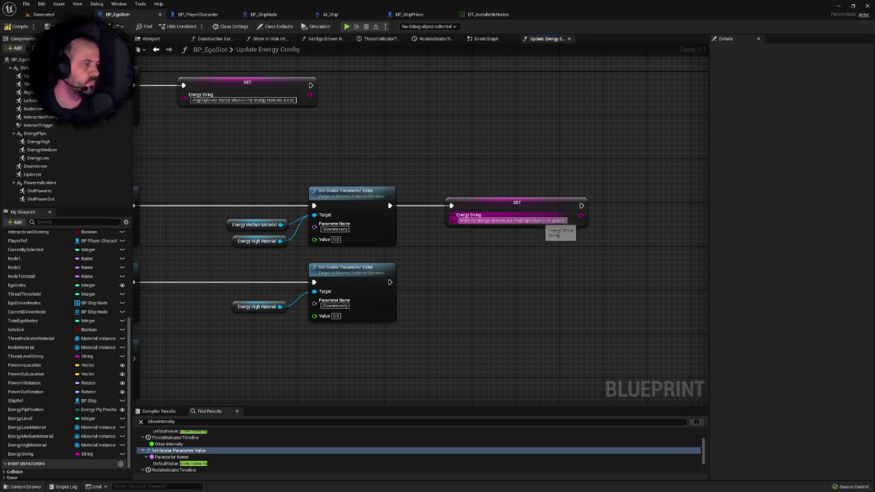
pyautogui.write('25%')
pyautogui.press('Return')
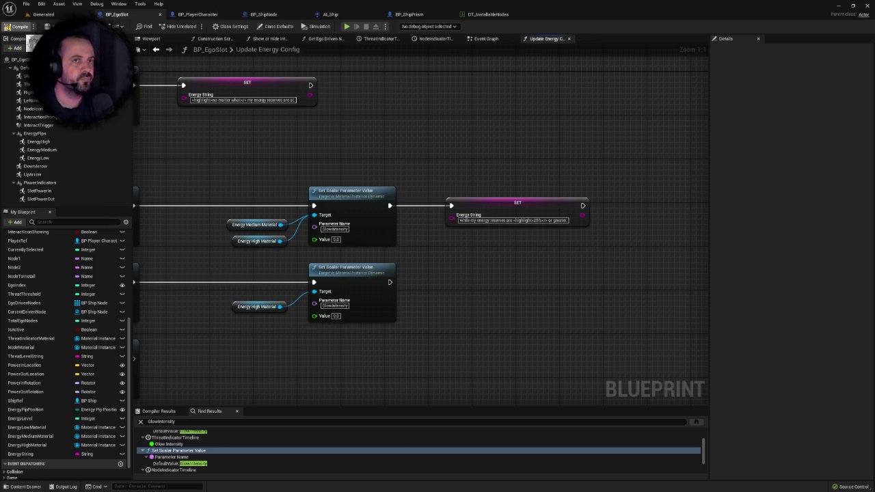
pyautogui.scroll(-1, 371, 181)
pyautogui.moveTo(388, 176); pyautogui.dragTo(336, 175)
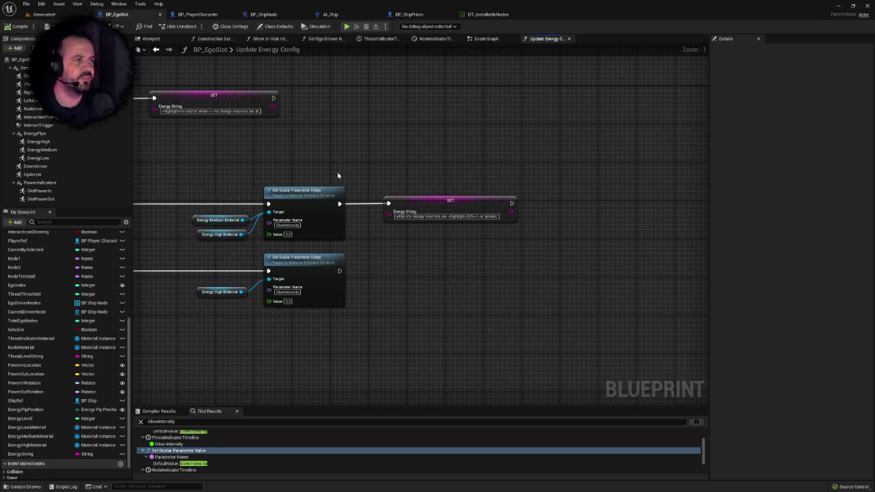
# Paste a SET Energy String copy after the lower Set Scalar node and change its percentage to 50%
pyautogui.moveTo(411, 159); pyautogui.dragTo(493, 237)
pyautogui.click(465, 251)
pyautogui.scroll(1, 446, 201)
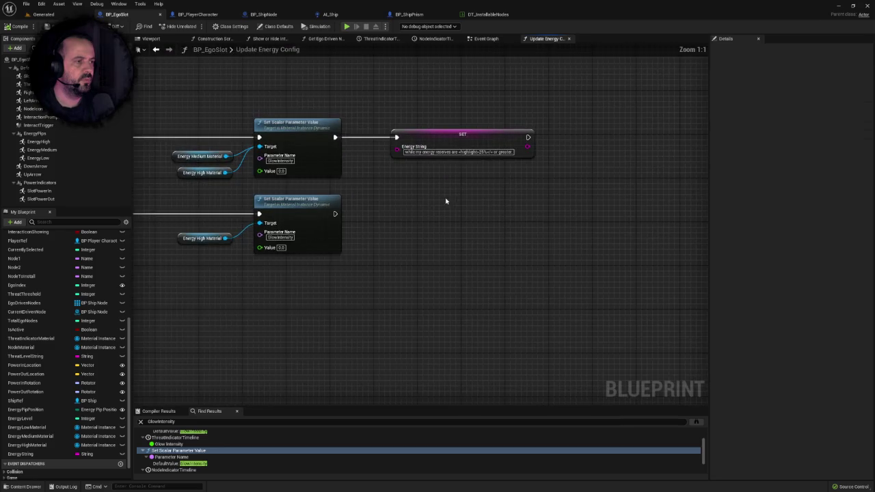
pyautogui.hotkey('ctrl', 'v')
pyautogui.moveTo(335, 214); pyautogui.dragTo(403, 215)
pyautogui.click(507, 246)
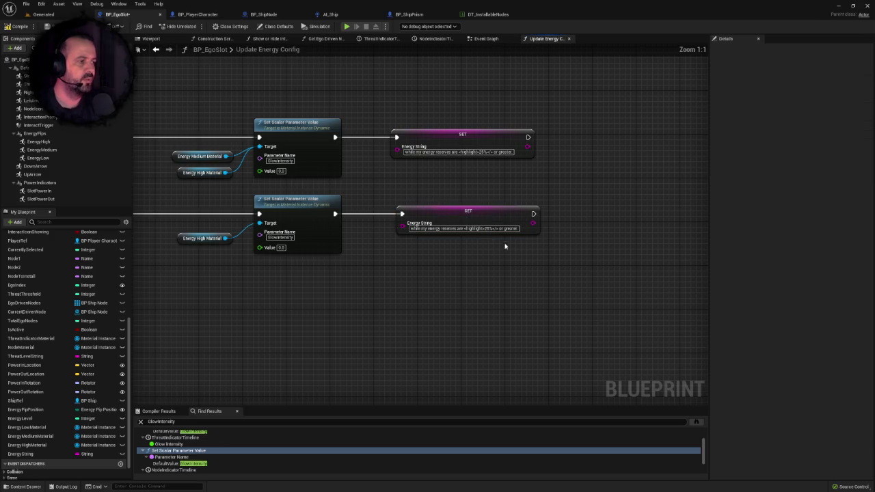
pyautogui.hotkey('ctrl', 'v')
pyautogui.press('Return')
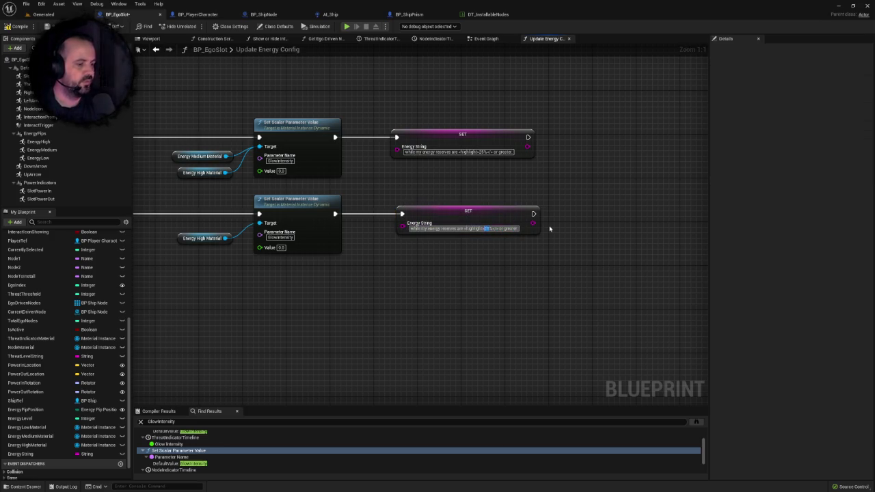
# Paste another SET copy after the third Set Scalar node and set its percentage to 75%
pyautogui.moveTo(572, 196); pyautogui.dragTo(478, 237)
pyautogui.click(319, 293)
pyautogui.scroll(-2, 508, 242)
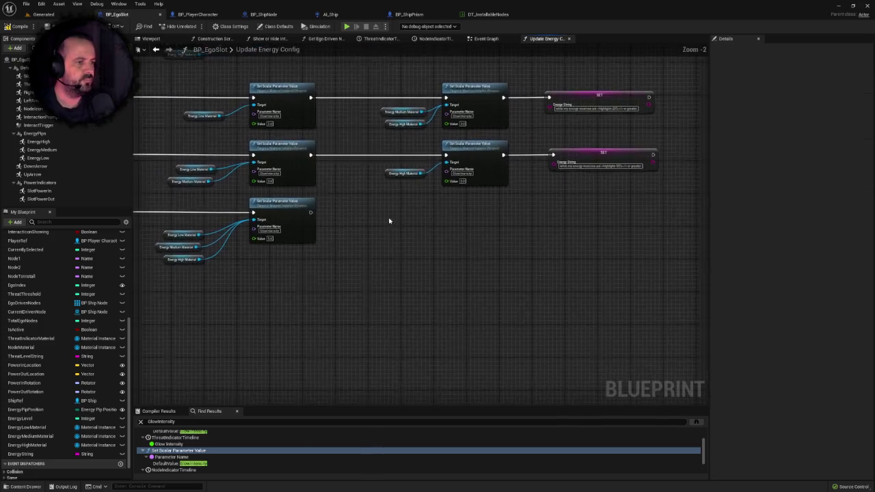
pyautogui.scroll(2, 390, 223)
pyautogui.hotkey('ctrl', 'v')
pyautogui.moveTo(286, 210); pyautogui.dragTo(368, 212)
pyautogui.click(424, 226)
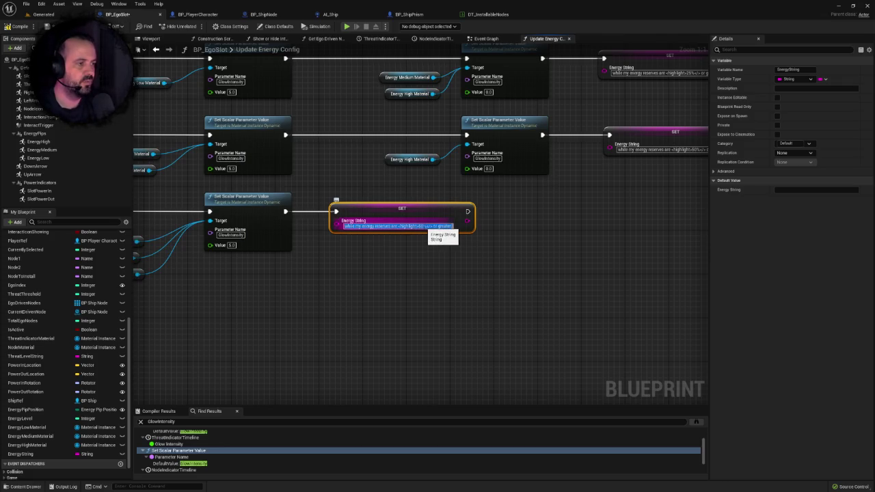
pyautogui.doubleClick(421, 225)
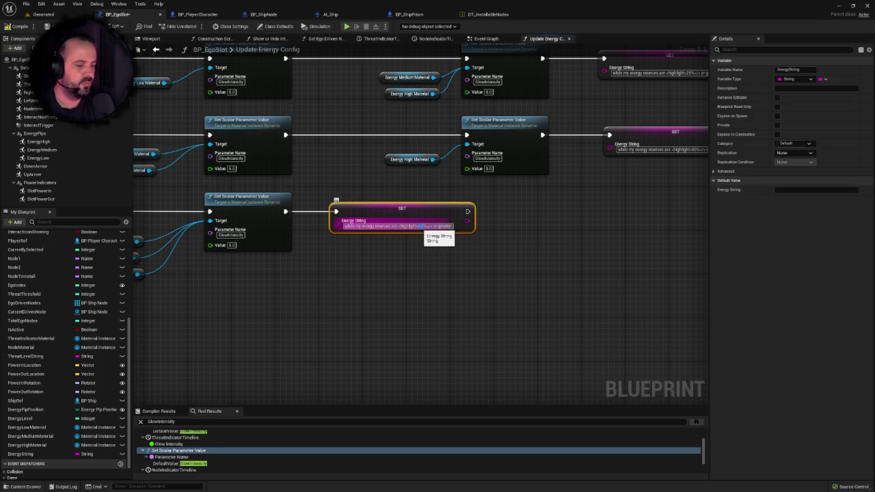
pyautogui.write('75')
pyautogui.click(536, 248)
pyautogui.scroll(-3, 447, 260)
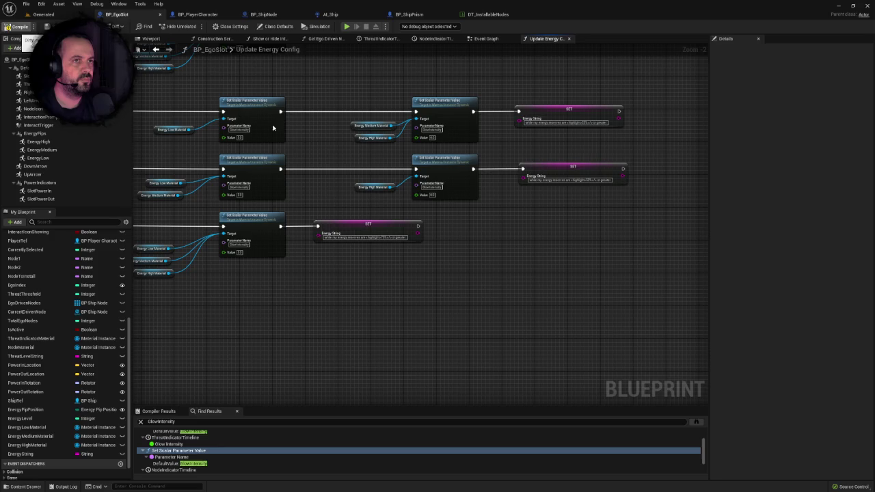
pyautogui.scroll(-3, 387, 154)
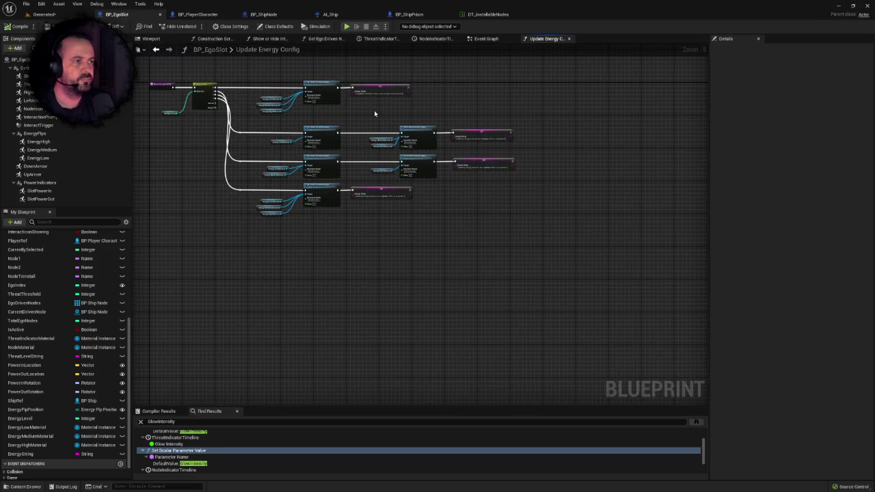
pyautogui.moveTo(374, 113)
pyautogui.mouseDown()
pyautogui.moveTo(330, 169)
pyautogui.moveTo(354, 182)
pyautogui.moveTo(400, 152)
pyautogui.mouseUp()
pyautogui.scroll(1, 400, 152)
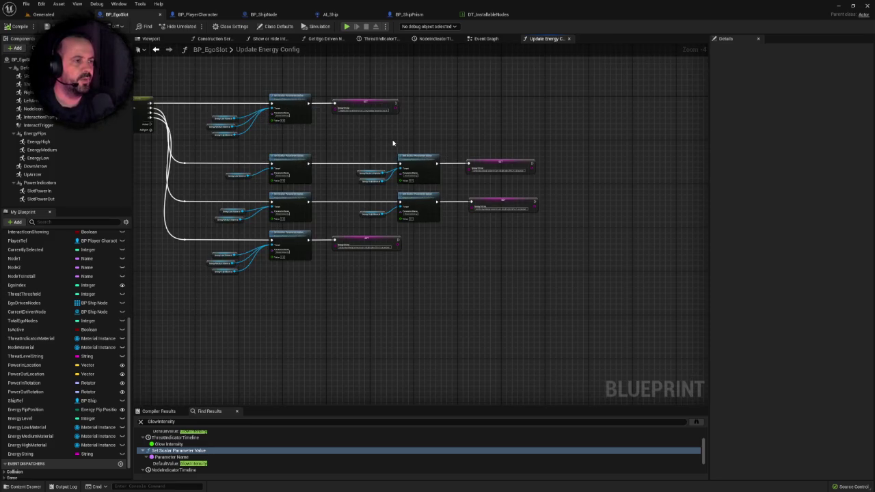
# Switch to the Generated level, frame the centre prism, and start Play in Editor
pyautogui.click(63, 17)
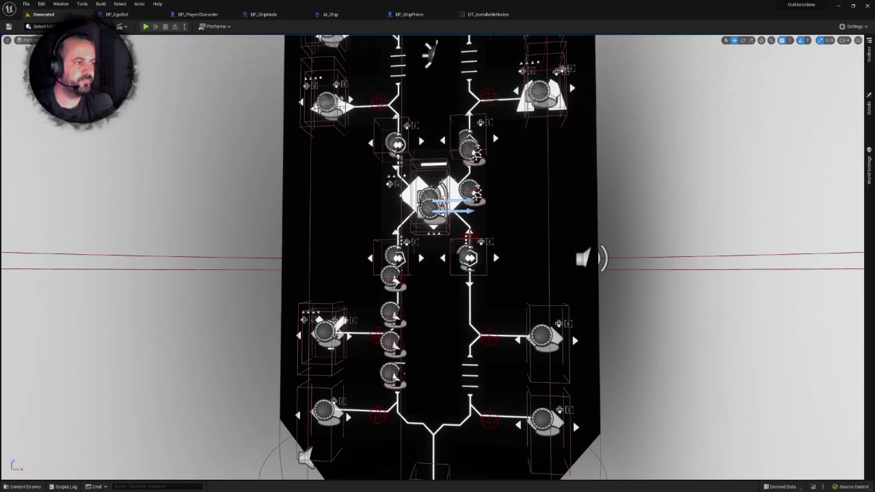
pyautogui.press('f')
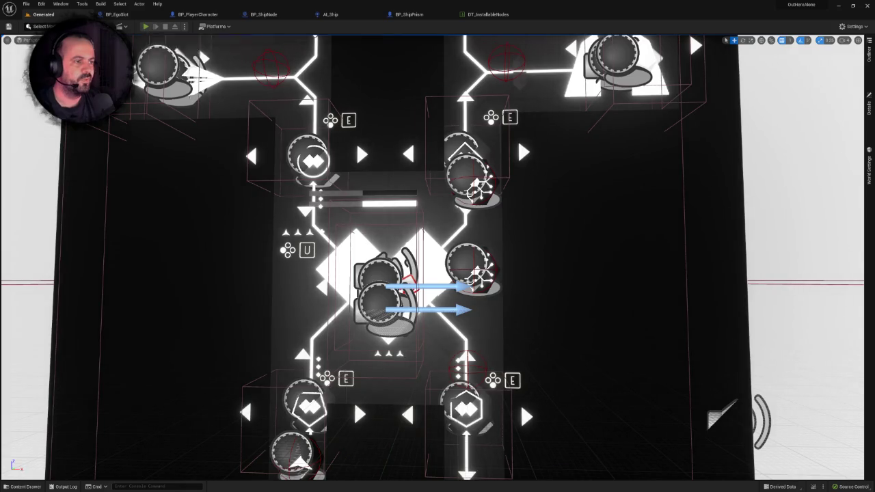
pyautogui.click(146, 27)
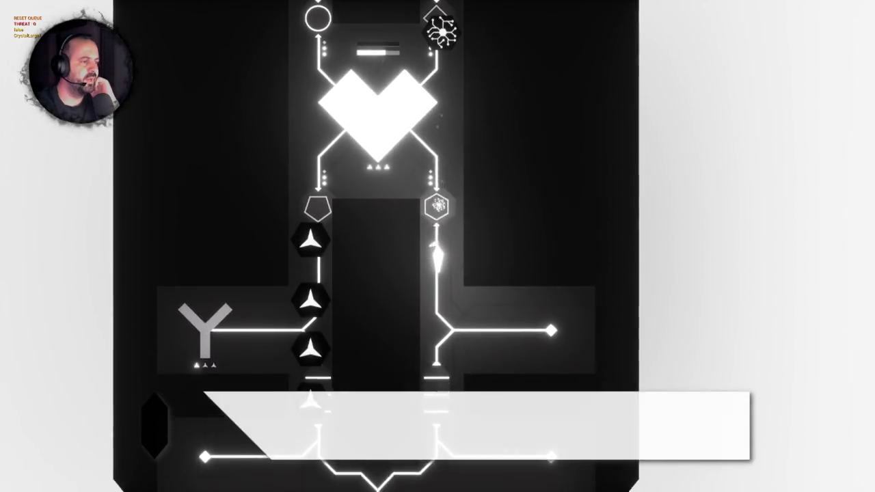
# Interact with the hexagon node, cycle between Nothing Selected and the barrier node, then stop play
pyautogui.press('e')
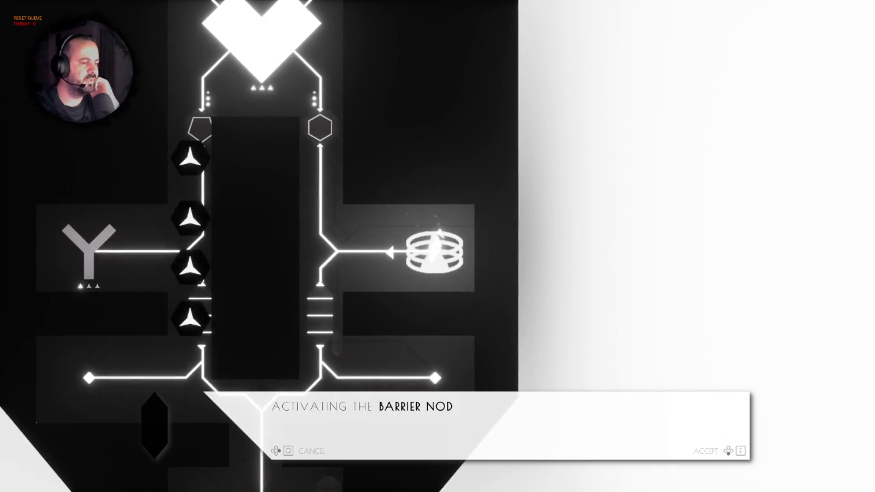
pyautogui.press('e')
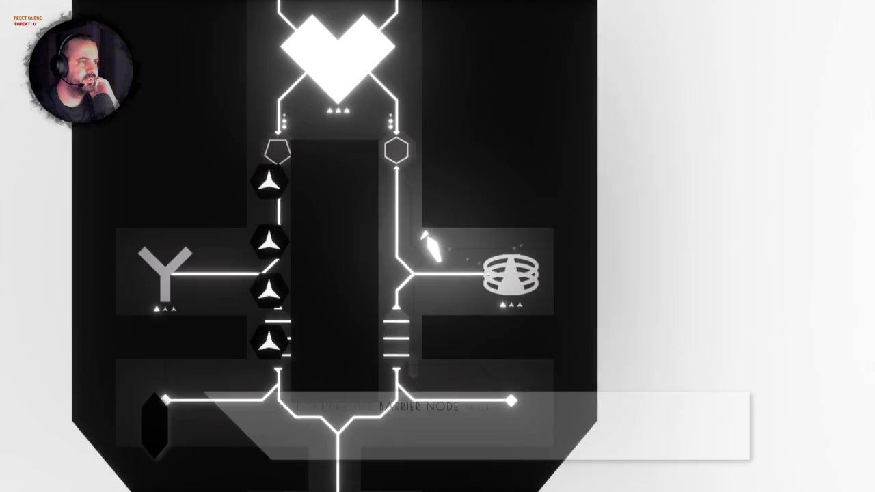
pyautogui.press('w')
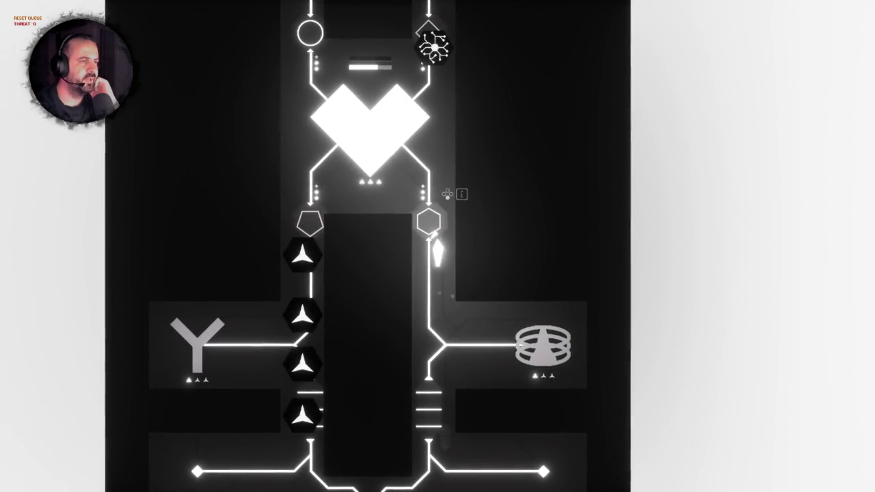
pyautogui.press('e')
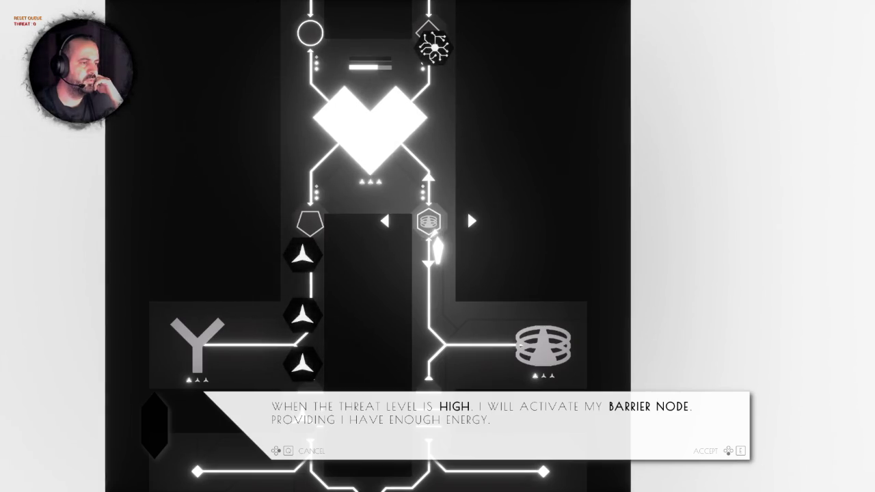
pyautogui.press('Right')
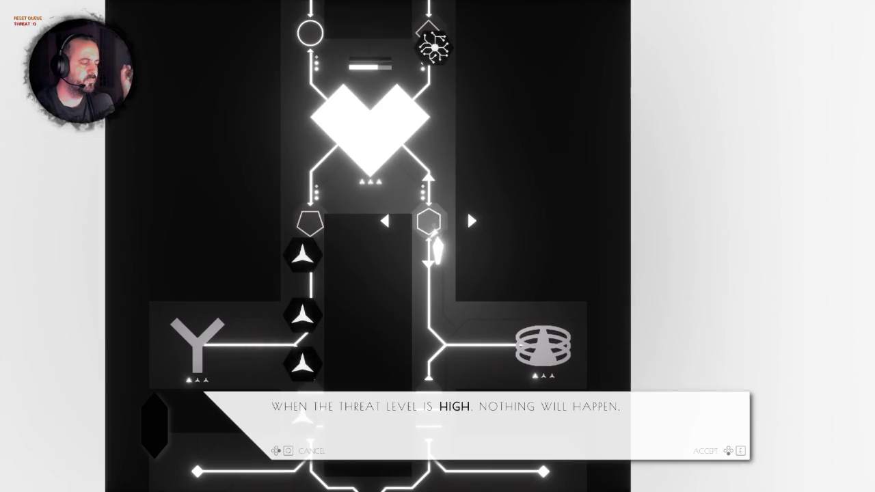
pyautogui.press('Left')
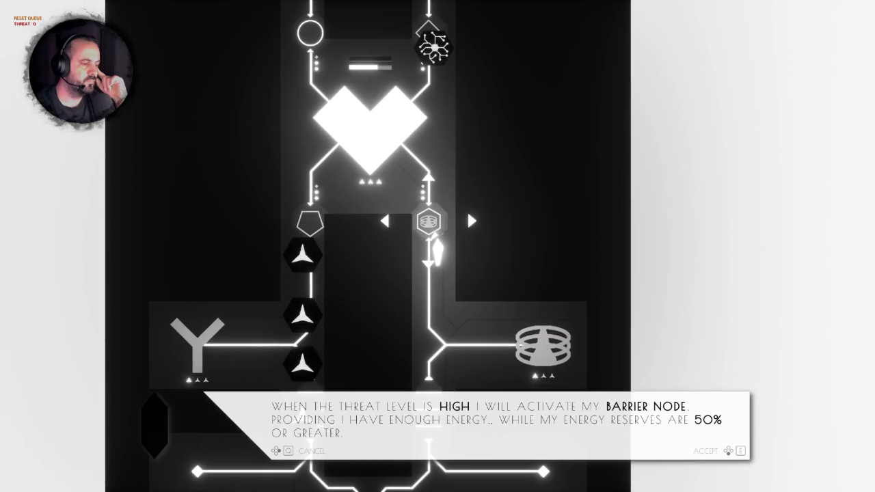
pyautogui.press('Escape')
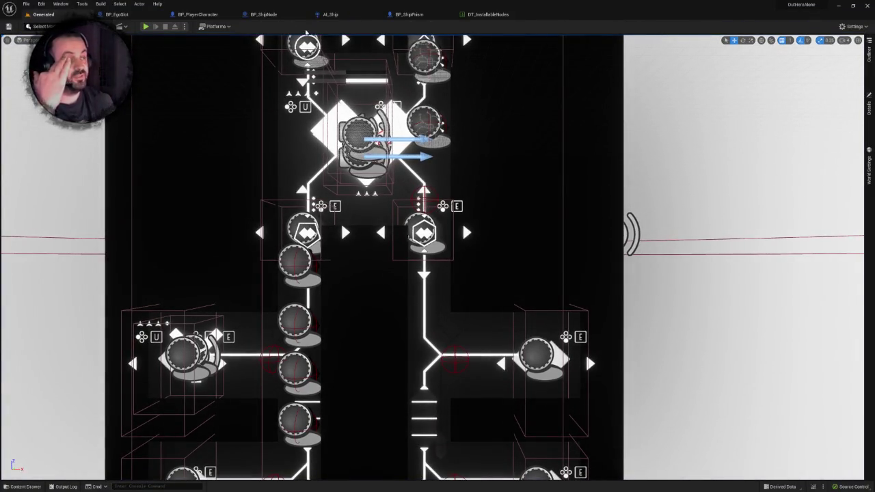
# In BP_EgoSlot, insert 'at' before the percentage in the 25% and 75% Energy String messages
pyautogui.click(331, 14)
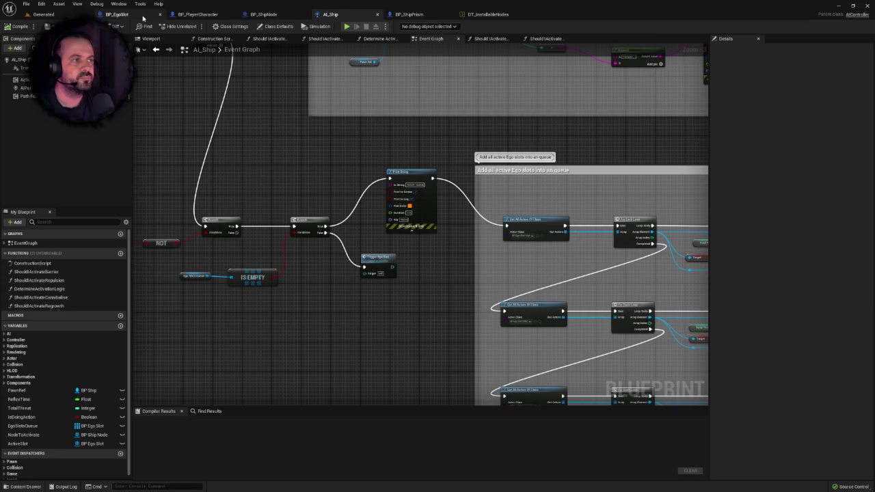
pyautogui.click(117, 13)
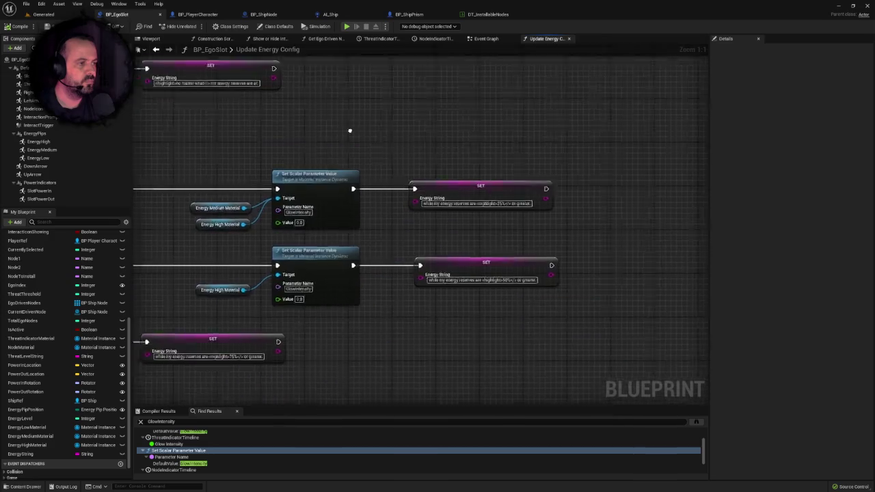
pyautogui.click(466, 199)
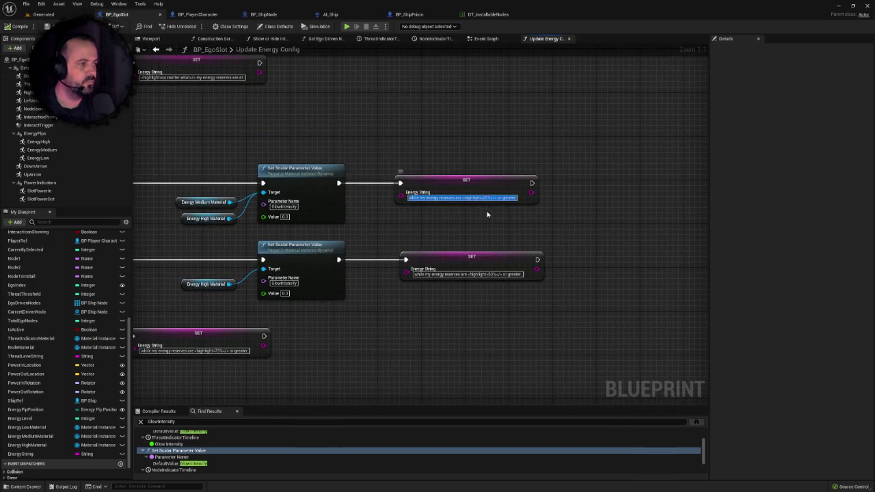
pyautogui.click(463, 198)
pyautogui.write('at')
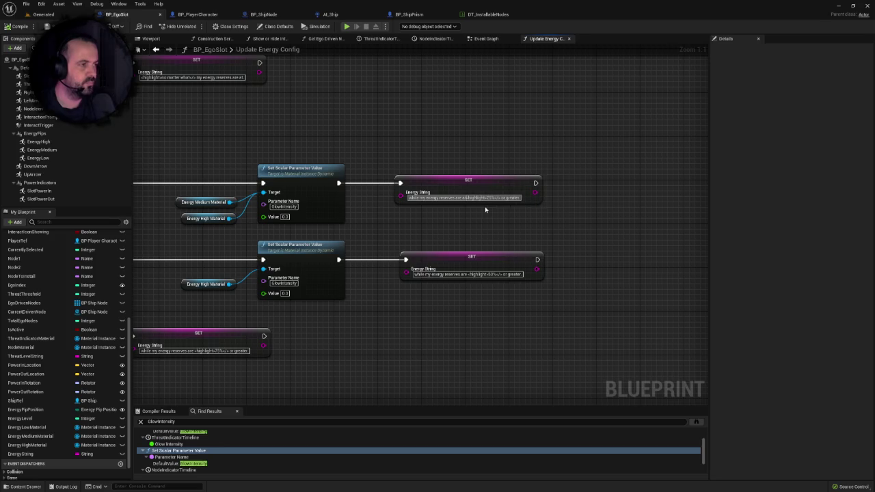
pyautogui.click(523, 231)
pyautogui.click(478, 274)
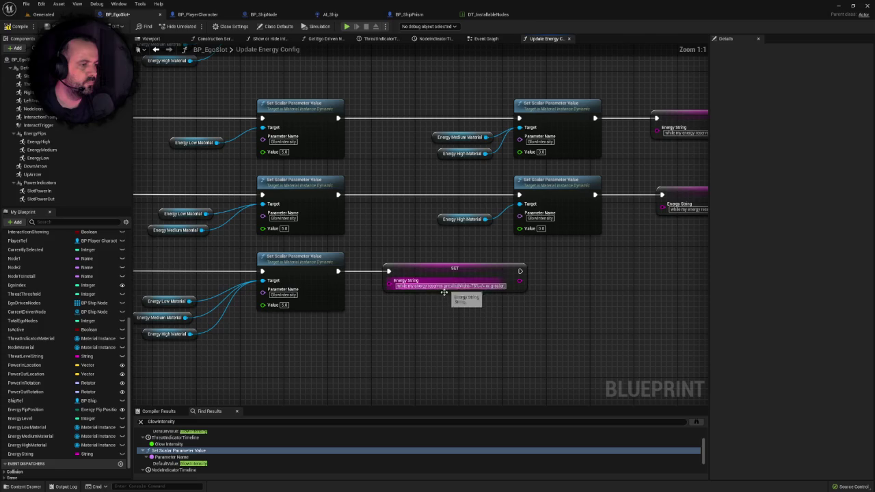
pyautogui.write('at')
pyautogui.click(521, 291)
# Bring the lower SET nodes into view and open the DT_InstallableNodes data table
pyautogui.scroll(-3, 486, 279)
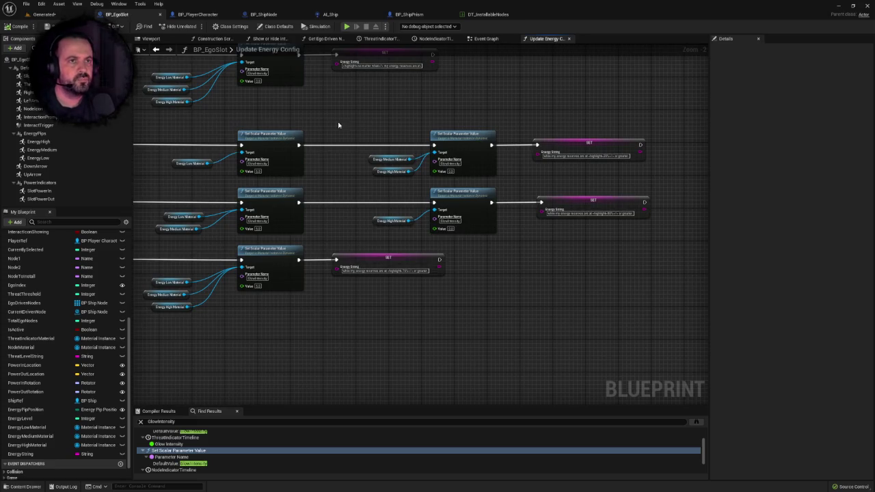
pyautogui.scroll(-3, 379, 120)
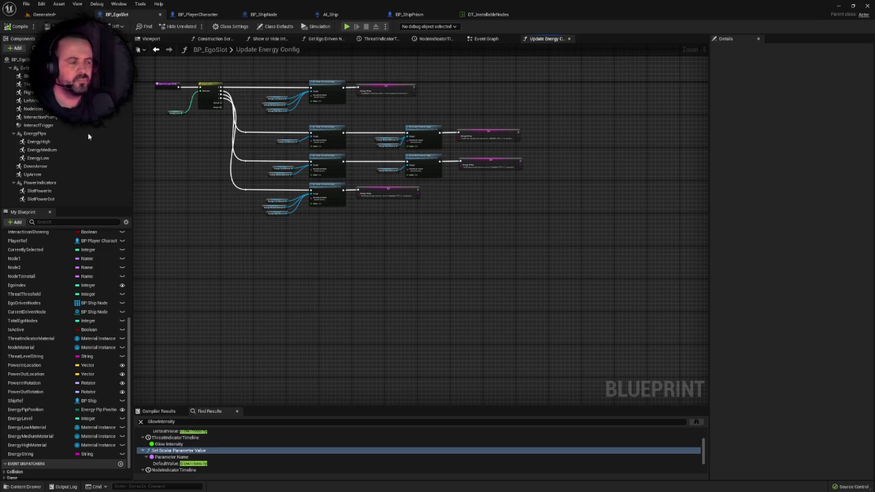
pyautogui.scroll(2, 462, 255)
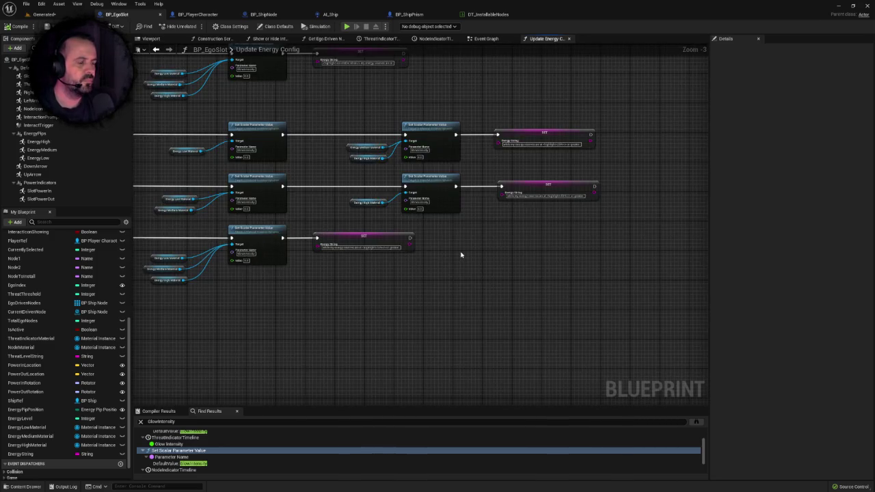
pyautogui.moveTo(461, 255); pyautogui.dragTo(458, 331)
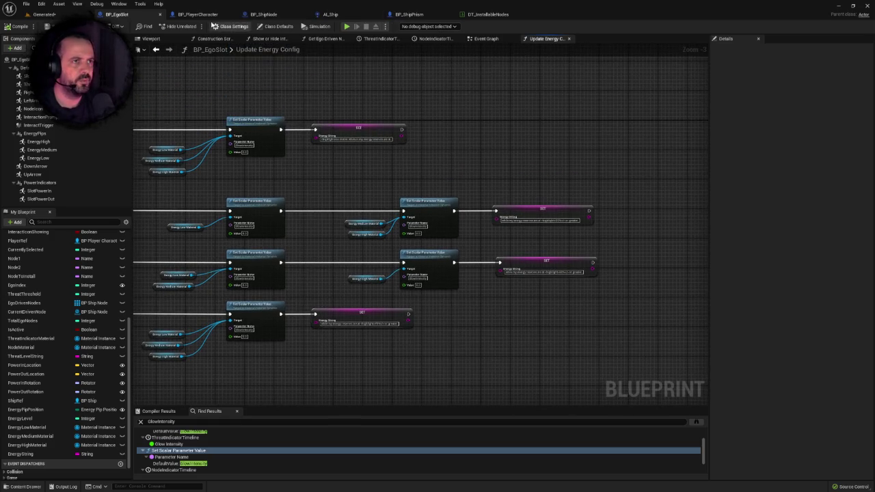
pyautogui.click(505, 14)
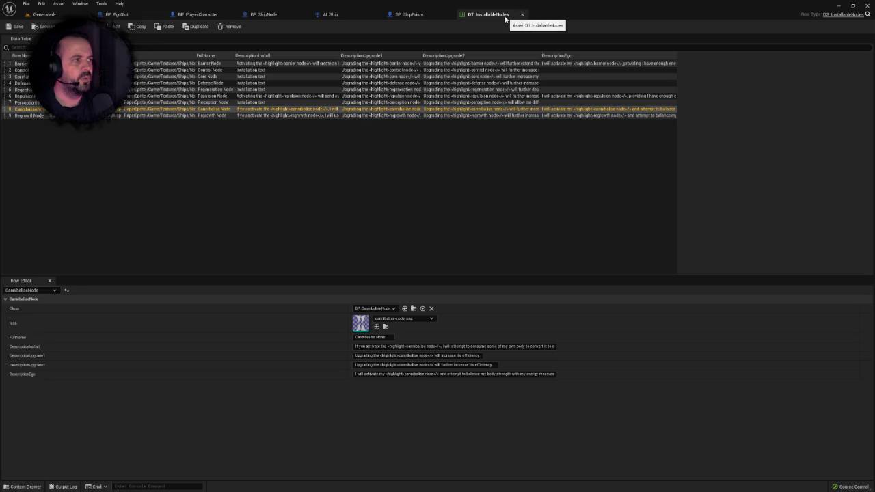
# Delete the energy clause from BarrierNode's DescriptionEgo, then select the RepulsionNode row
pyautogui.click(461, 63)
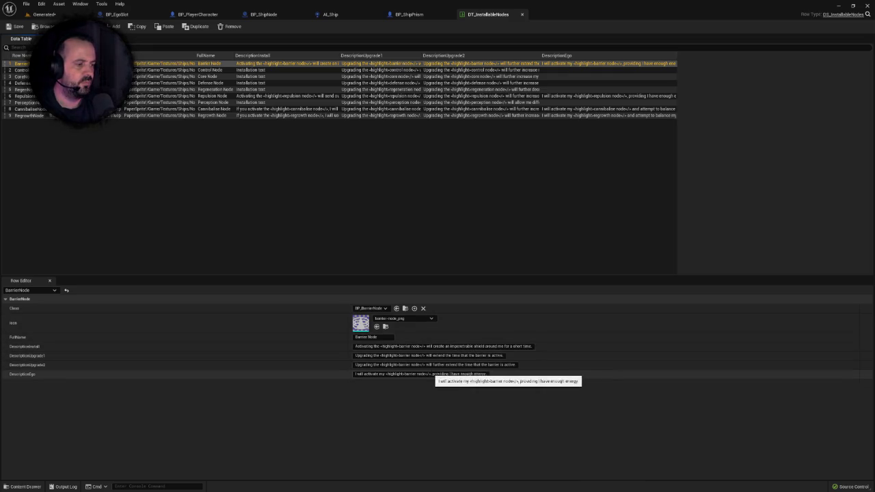
pyautogui.moveTo(430, 374); pyautogui.dragTo(525, 377)
pyautogui.press('BackSpace')
pyautogui.press('Return')
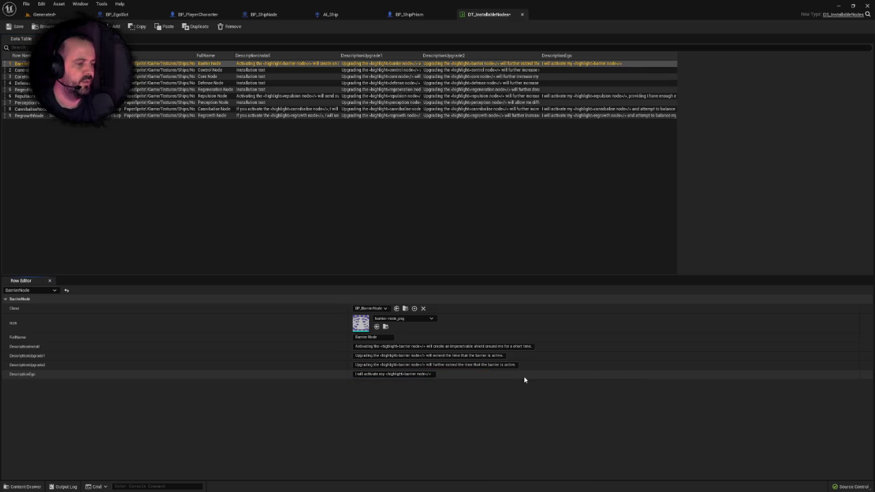
pyautogui.click(553, 96)
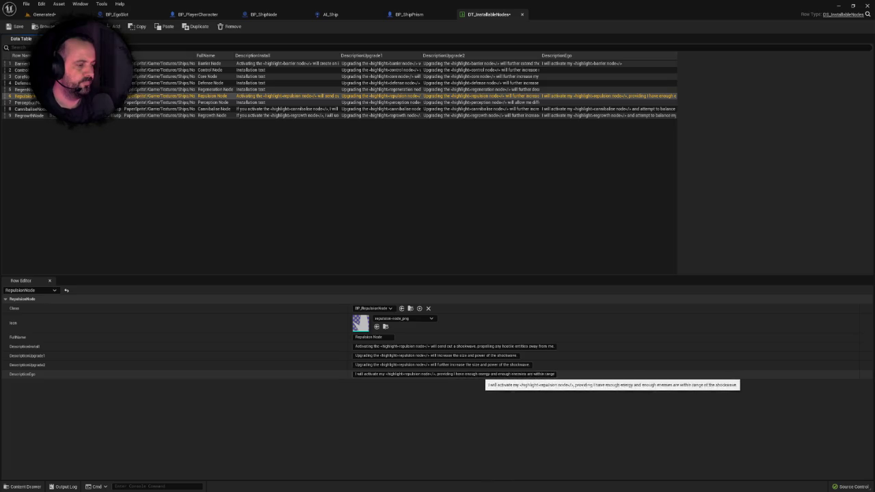
# Replace the energy clause in RepulsionNode's DescriptionEgo with revised wording containing 'if )'
pyautogui.click(435, 374)
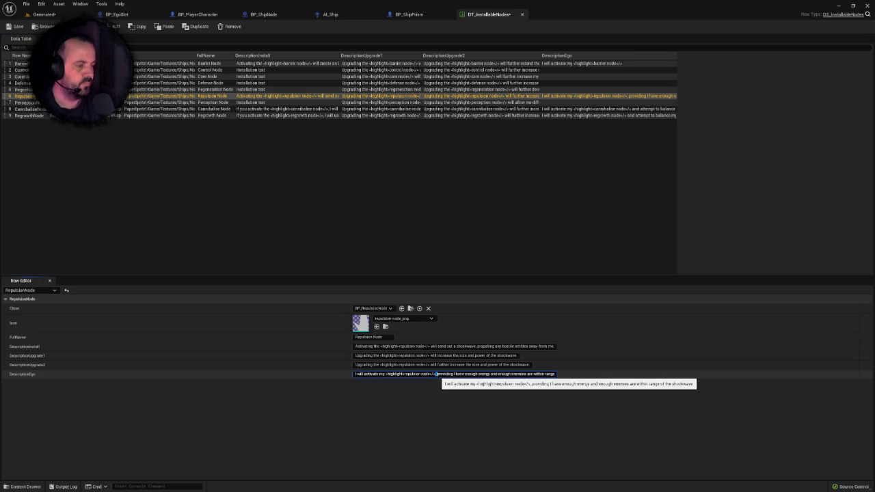
pyautogui.moveTo(436, 375); pyautogui.dragTo(501, 376)
pyautogui.press('BackSpace')
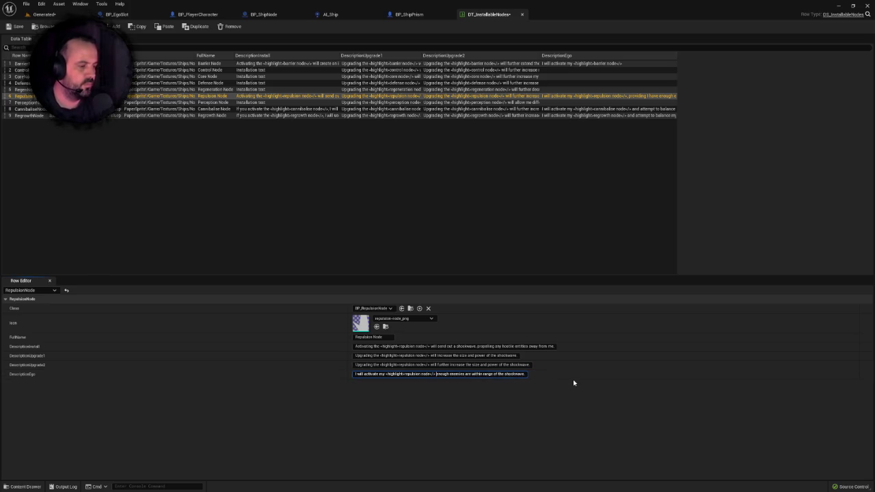
pyautogui.write('if ')
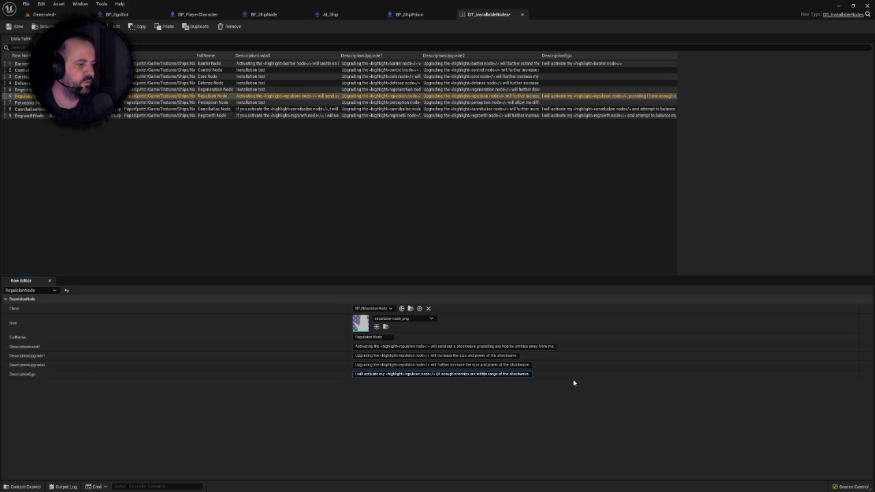
pyautogui.write(')')
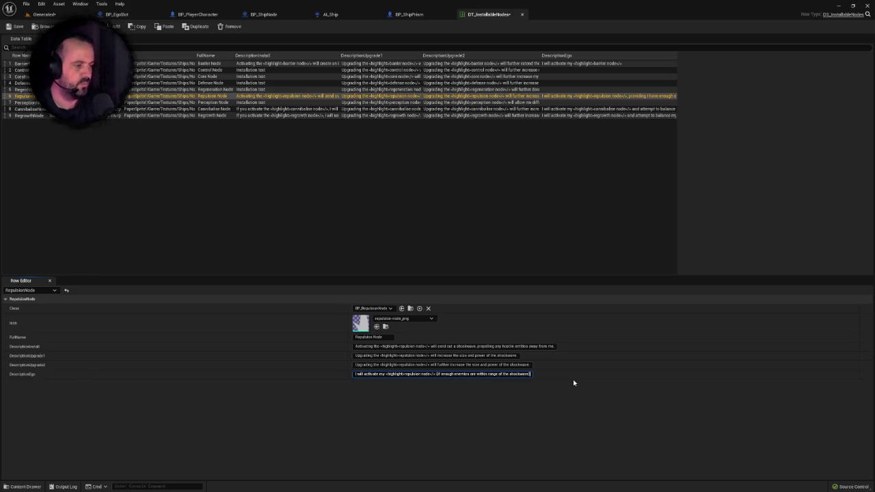
pyautogui.press('Return')
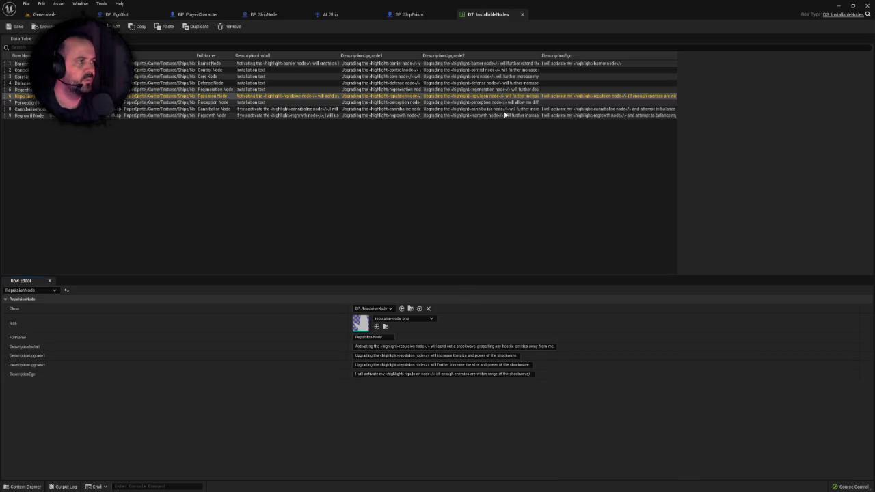
# Commit the edited CannibaliseNode DescriptionEgo text
pyautogui.click(495, 109)
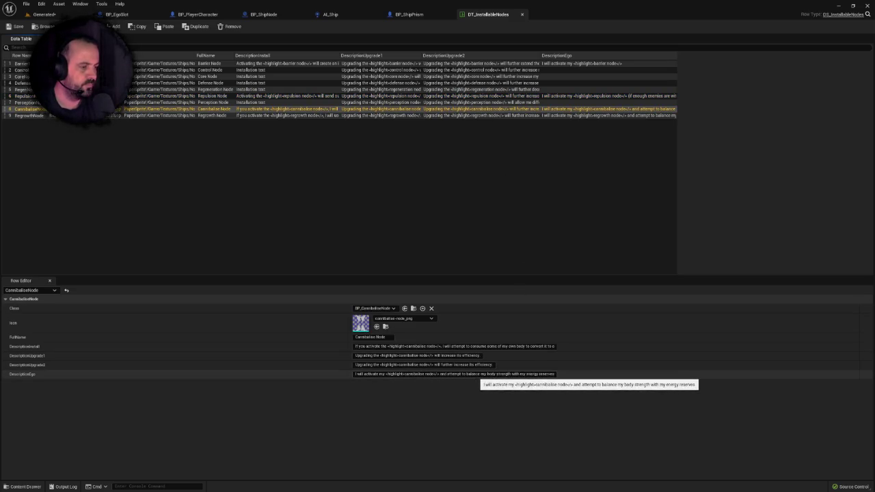
pyautogui.moveTo(539, 375); pyautogui.dragTo(555, 375)
pyautogui.press('Return')
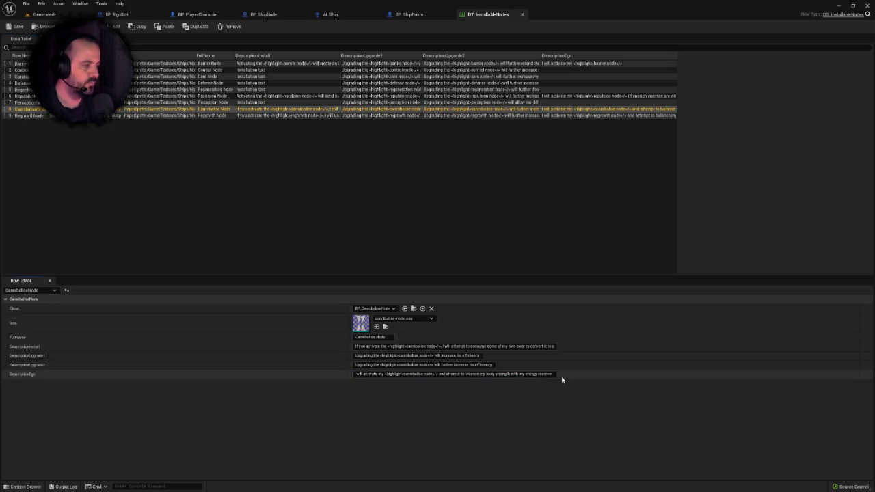
pyautogui.press('Return')
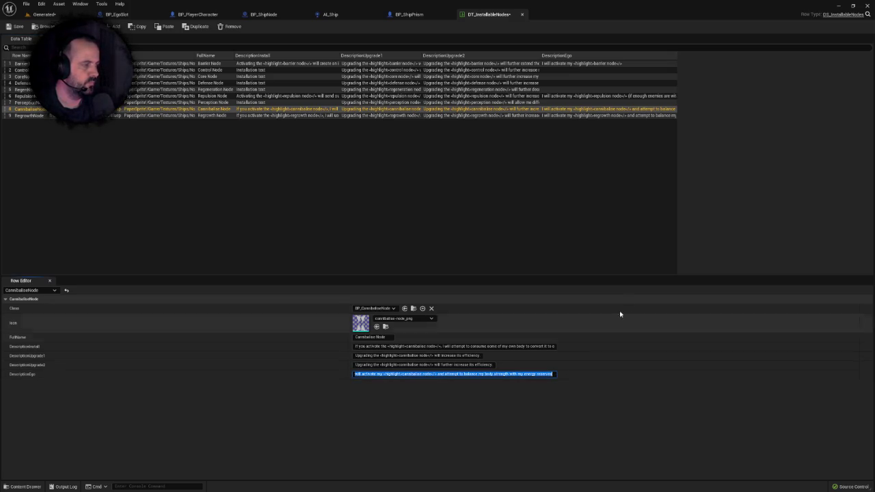
# Compare the Repulsion, Regrowth and Cannibalise descriptions, then start Play in the Generated level
pyautogui.click(604, 99)
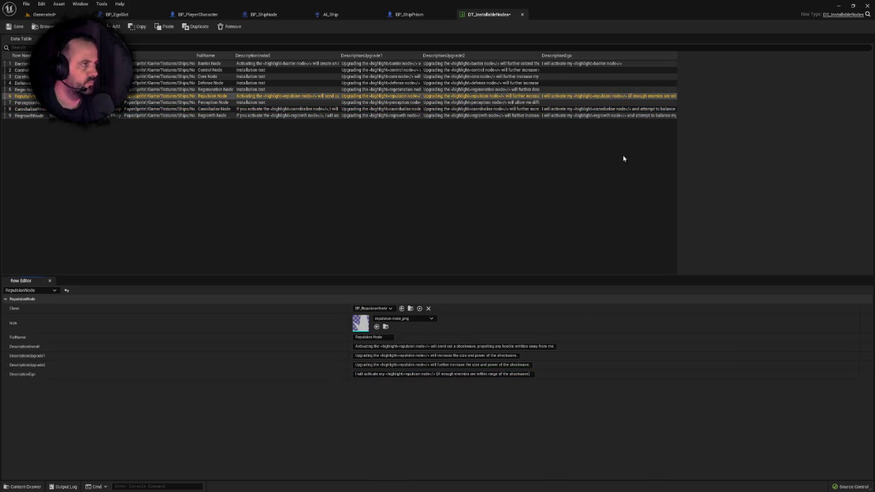
pyautogui.click(596, 115)
pyautogui.click(548, 374)
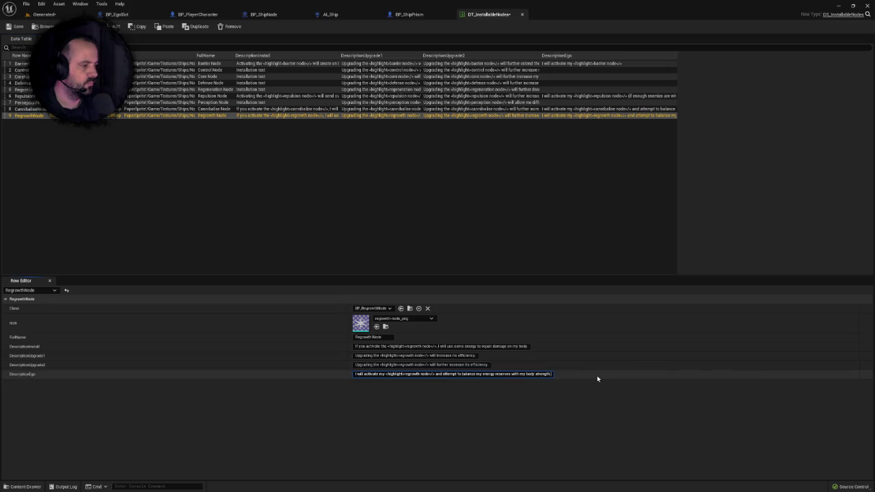
pyautogui.hotkey('ctrl', 'a')
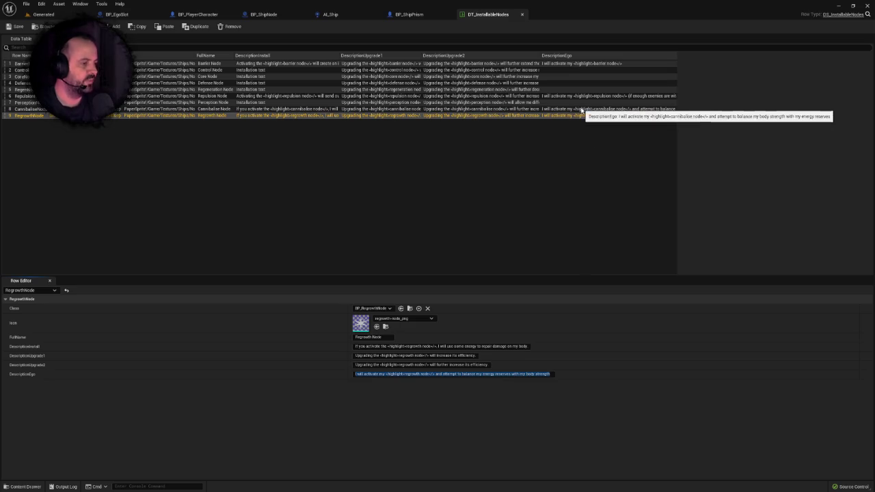
pyautogui.click(581, 110)
pyautogui.click(581, 96)
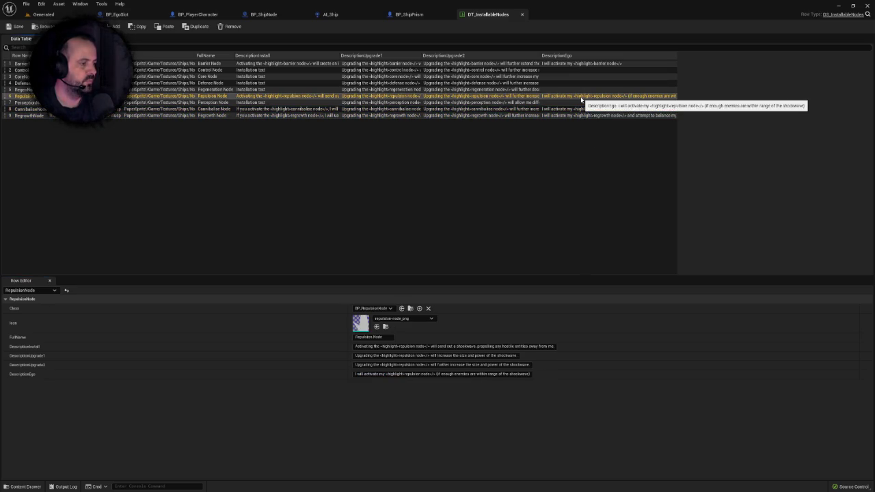
pyautogui.click(582, 110)
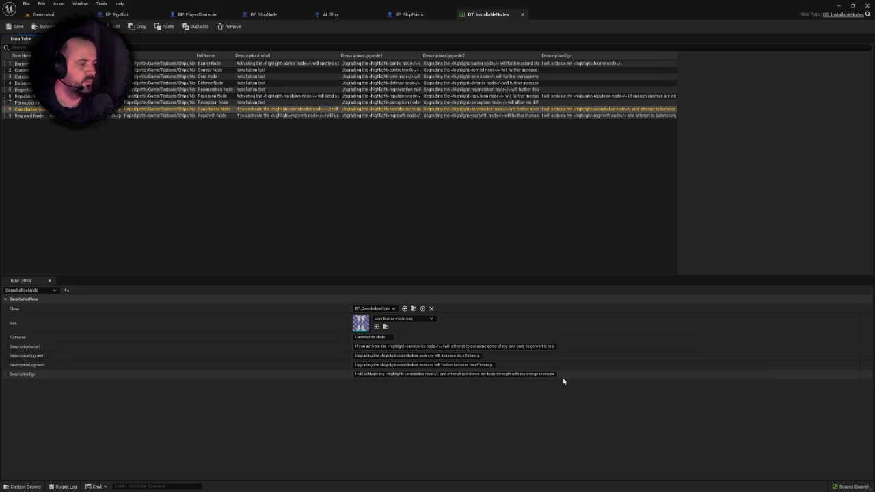
pyautogui.click(562, 116)
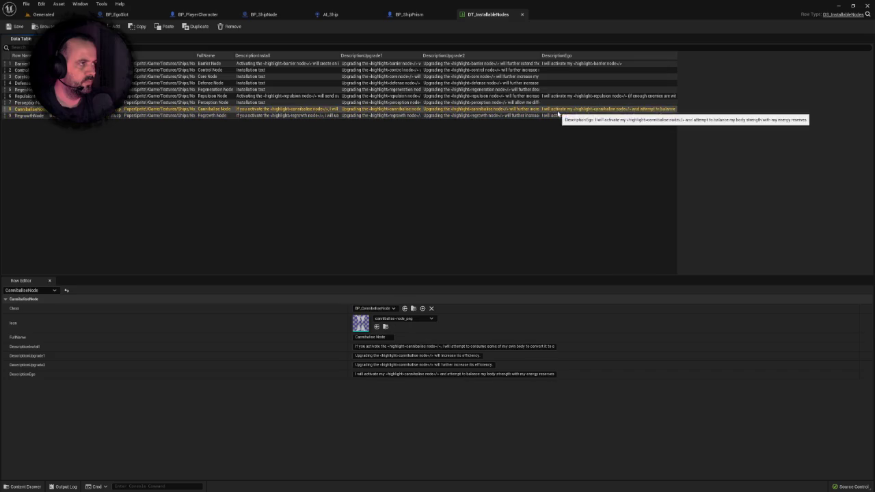
pyautogui.click(49, 15)
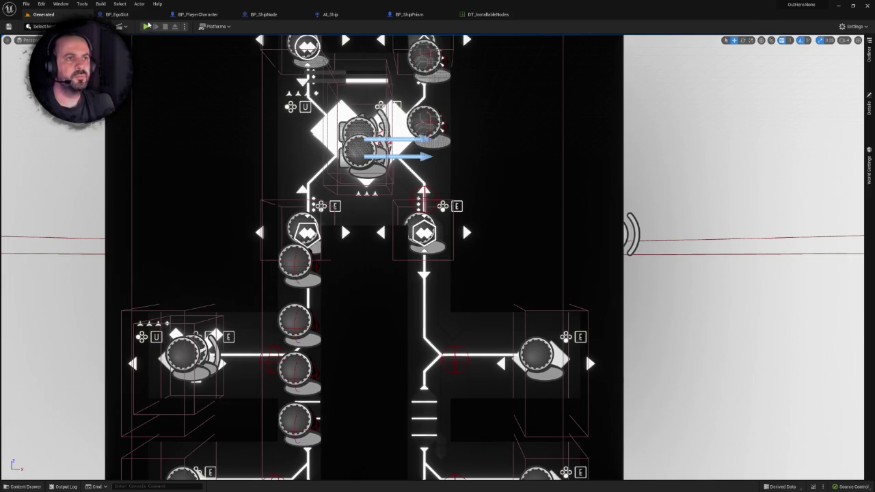
pyautogui.click(145, 25)
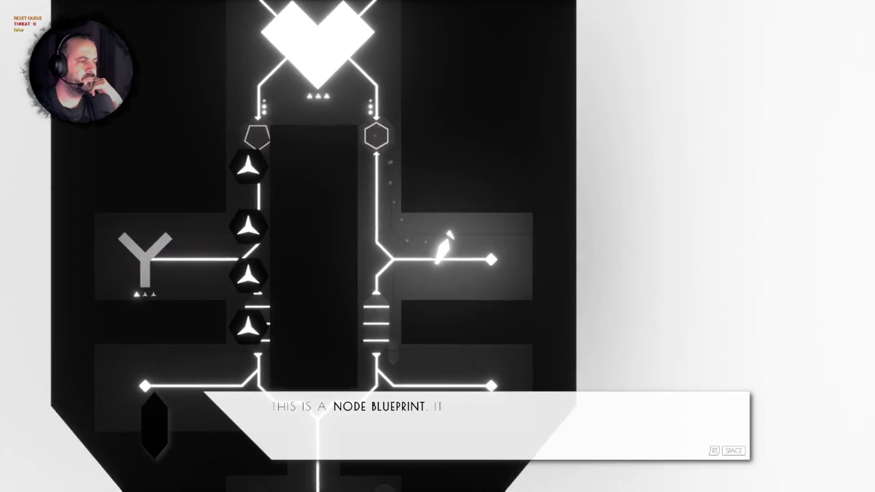
# Advance the tutorial dialogue and walk the avatar up to the circle node slot
pyautogui.press('space')
pyautogui.press('space')
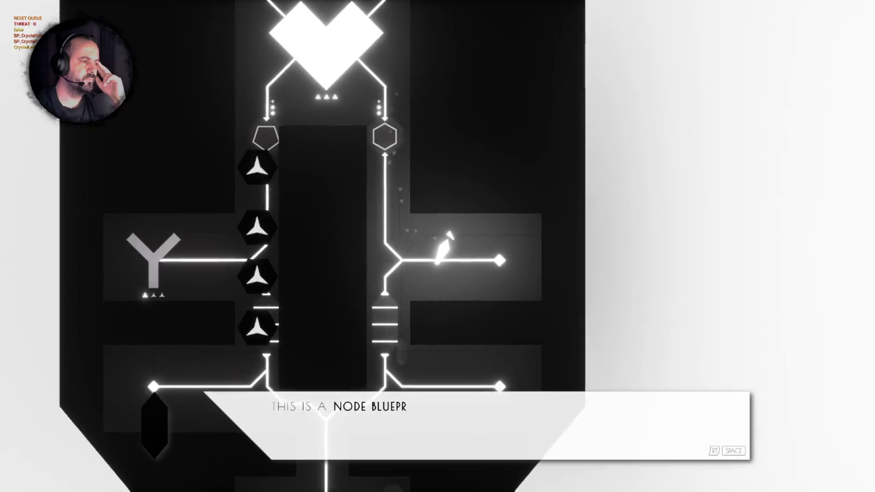
pyautogui.press('space')
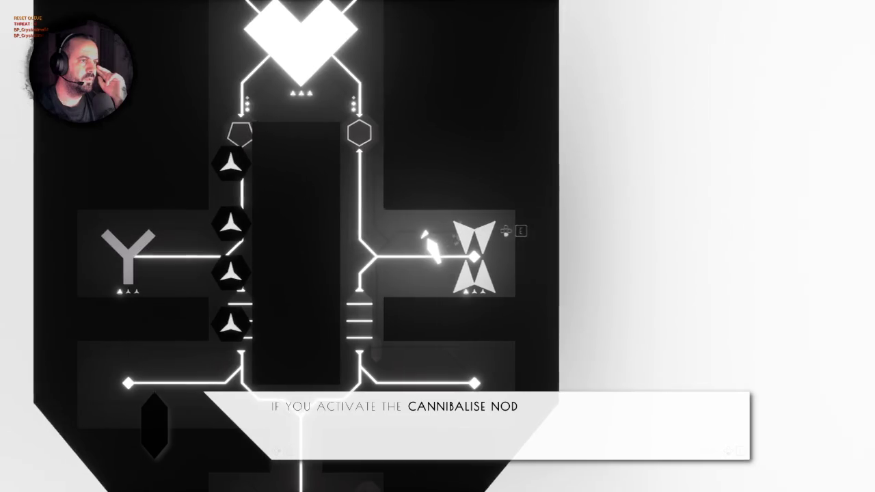
pyautogui.press('w')
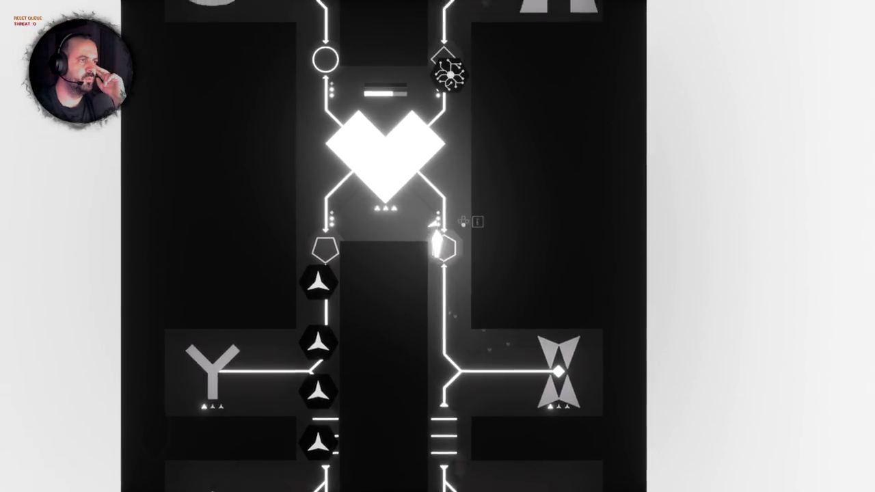
pyautogui.press('a')
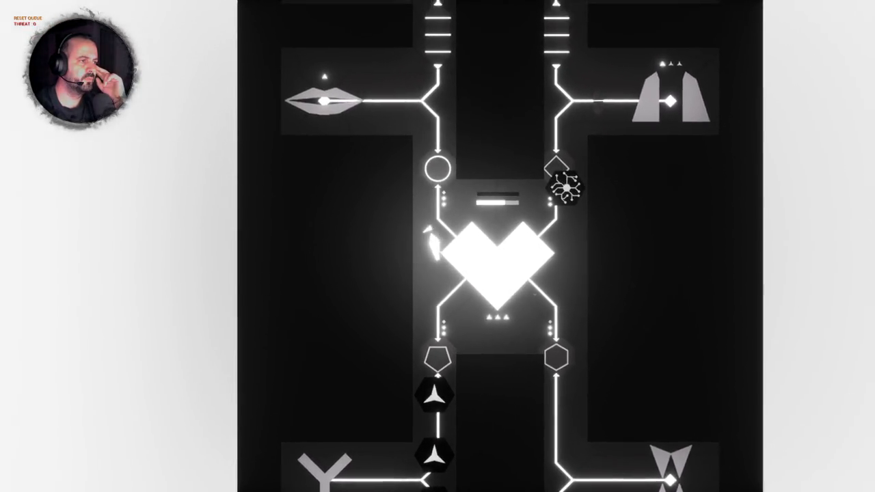
pyautogui.press('w')
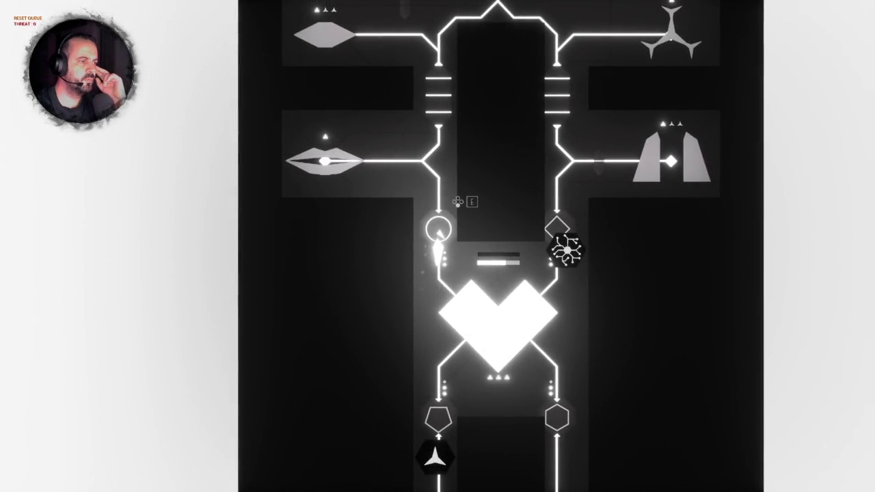
# Interact with the circle slot, cycle to the Cannibalise node's dialogue, then stop play
pyautogui.press('e')
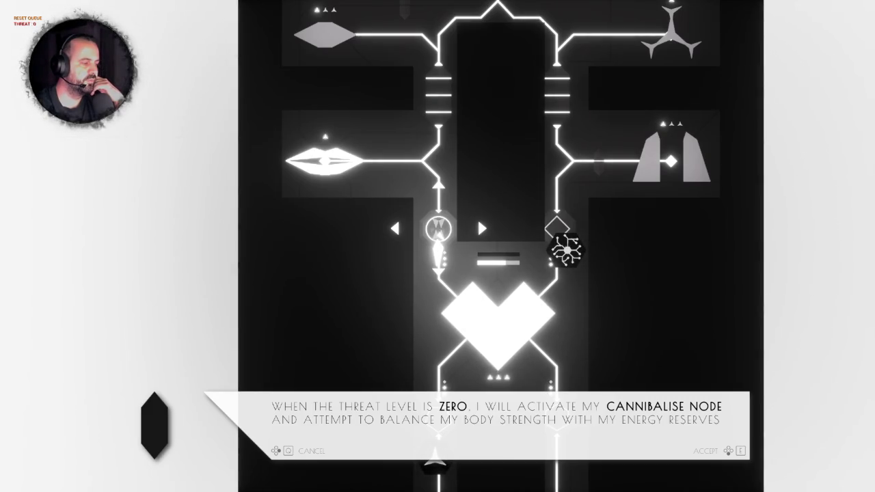
pyautogui.press('e')
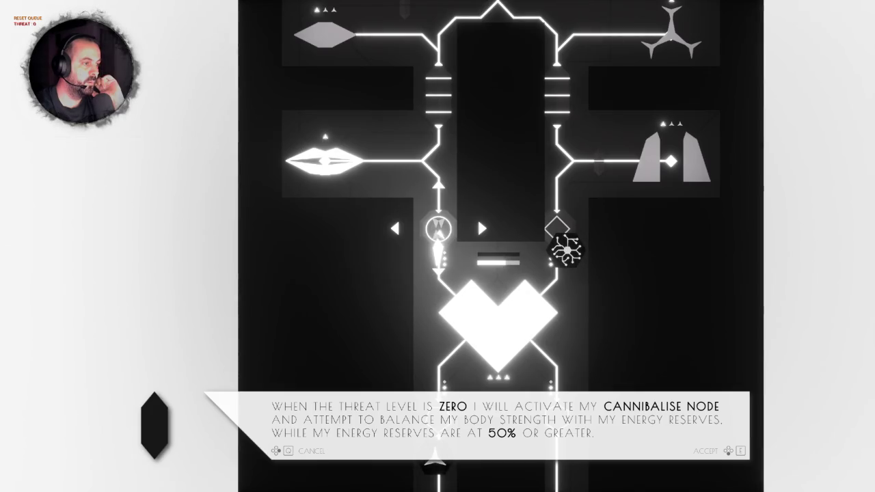
pyautogui.press('d')
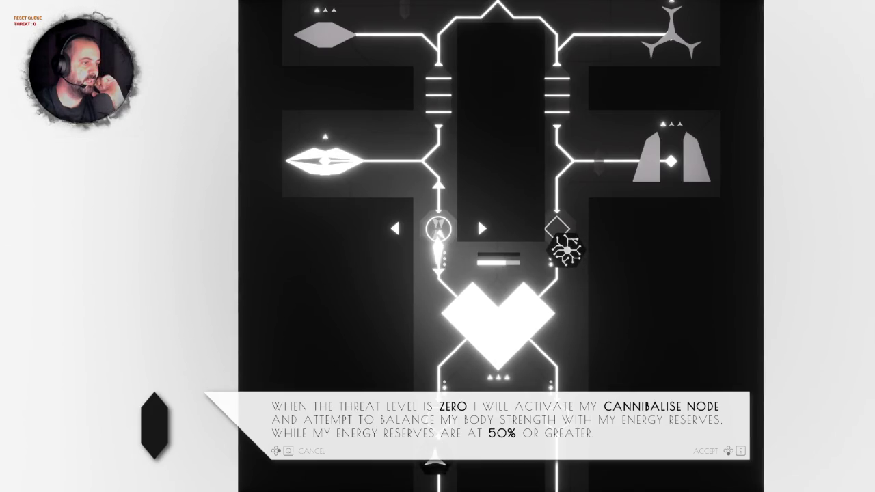
pyautogui.press('d')
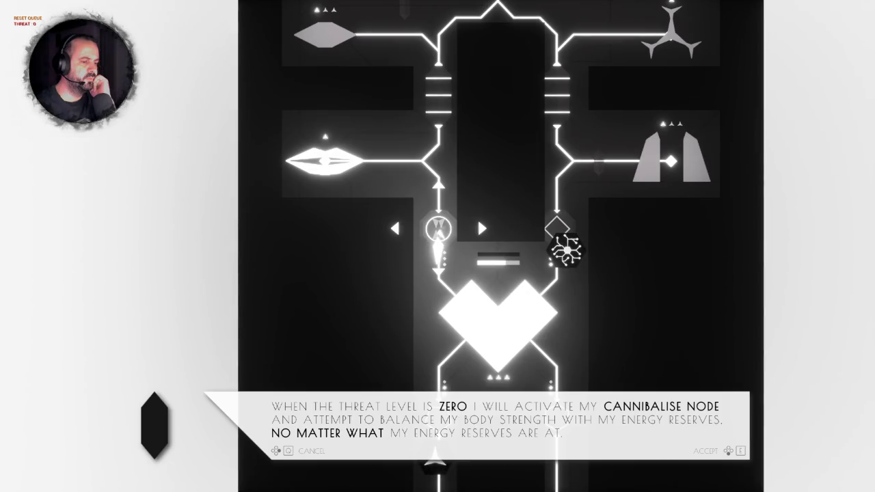
pyautogui.press('Escape')
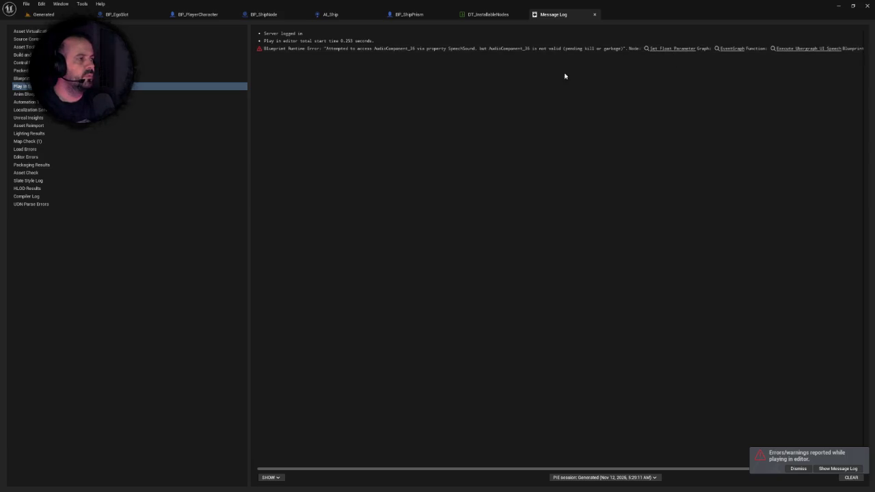
# Close the Message Log and return to the BP_EgoSlot Blueprint via the Generated tab
pyautogui.moveTo(564, 468)
pyautogui.mouseDown()
pyautogui.moveTo(688, 472)
pyautogui.moveTo(806, 279)
pyautogui.mouseUp()
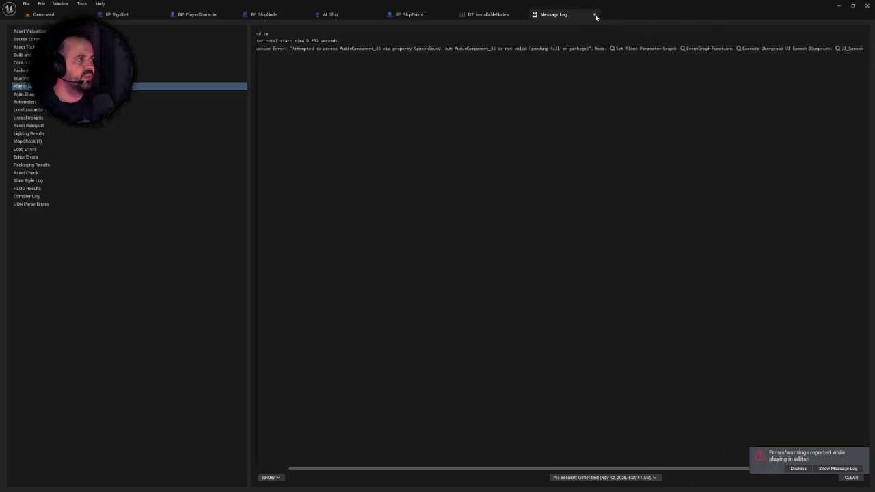
pyautogui.click(594, 15)
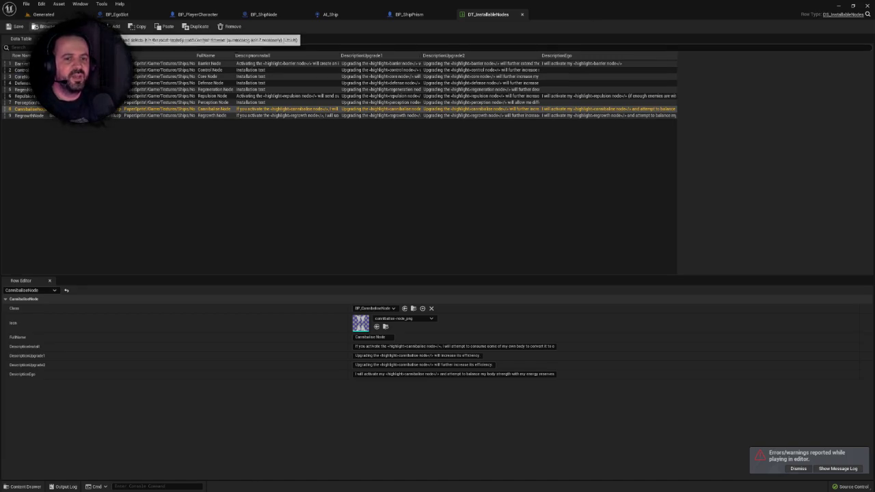
pyautogui.click(61, 14)
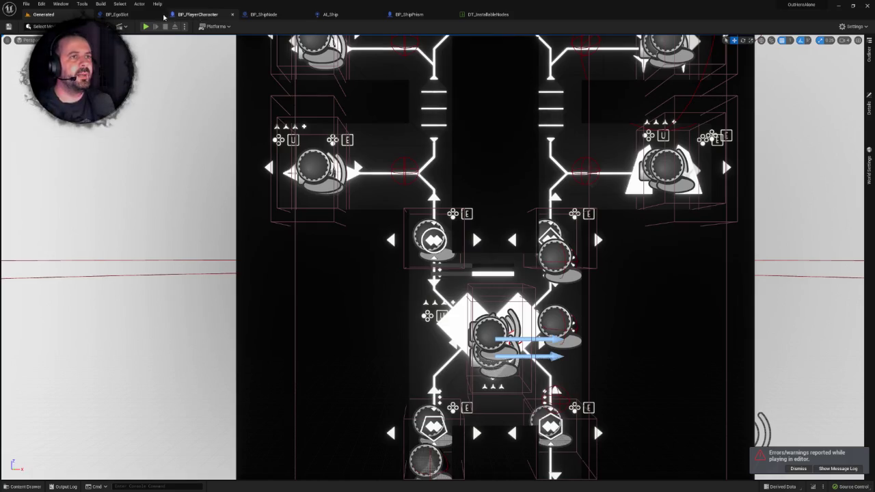
pyautogui.click(118, 15)
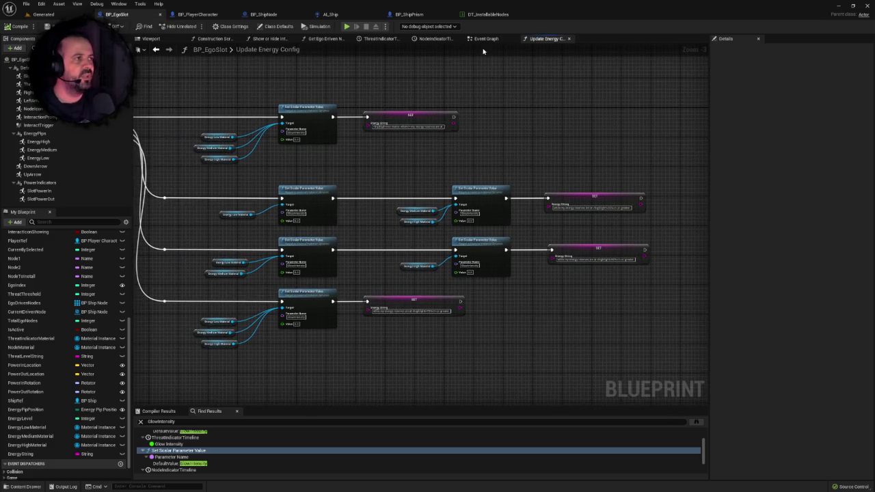
pyautogui.click(476, 40)
pyautogui.scroll(-5, 471, 245)
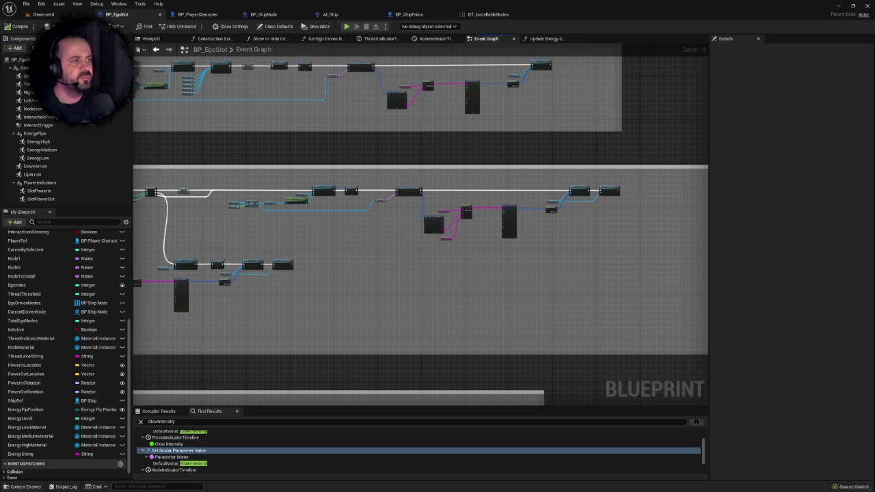
pyautogui.moveTo(396, 250); pyautogui.dragTo(390, 235)
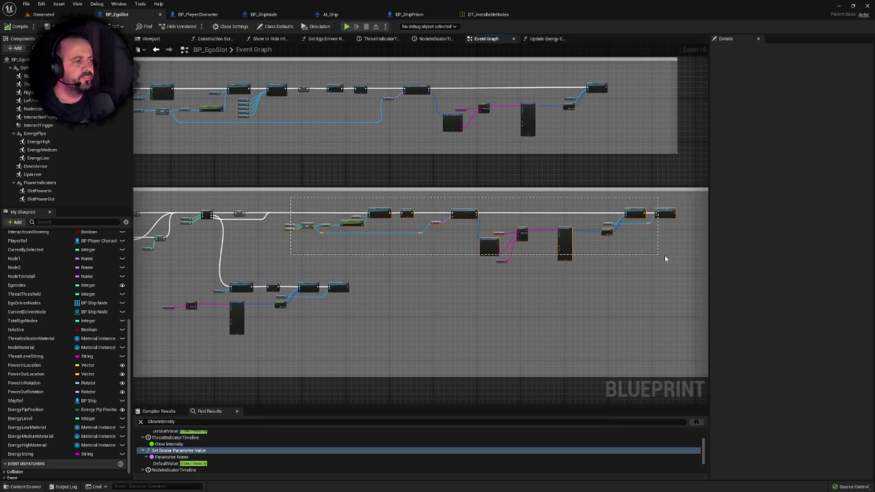
pyautogui.scroll(5, 415, 248)
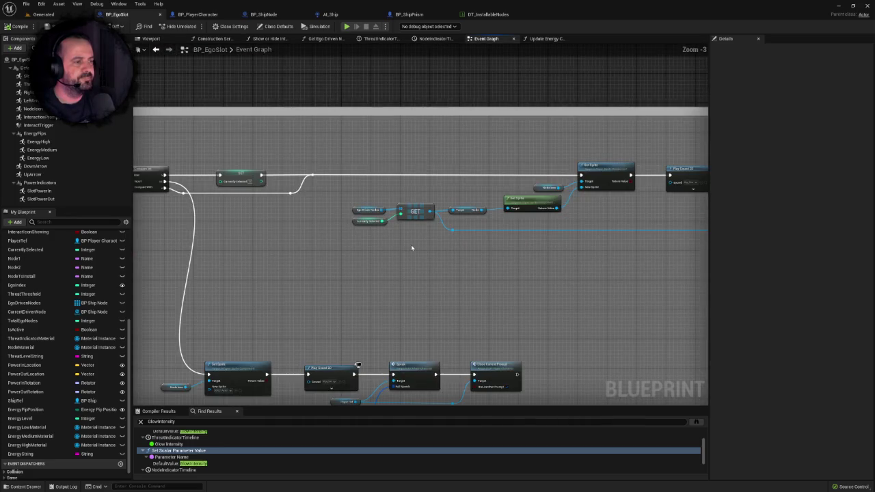
pyautogui.moveTo(475, 203)
pyautogui.mouseDown()
pyautogui.moveTo(415, 260)
pyautogui.moveTo(460, 258)
pyautogui.moveTo(410, 276)
pyautogui.mouseUp()
pyautogui.scroll(3, 411, 275)
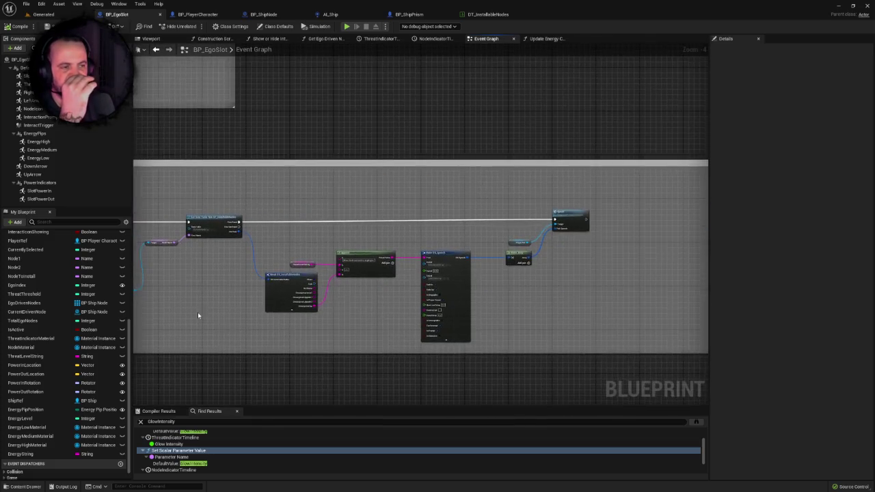
pyautogui.moveTo(356, 297)
pyautogui.mouseDown()
pyautogui.moveTo(129, 280)
pyautogui.moveTo(226, 269)
pyautogui.moveTo(351, 275)
pyautogui.mouseUp()
pyautogui.scroll(-2, 267, 291)
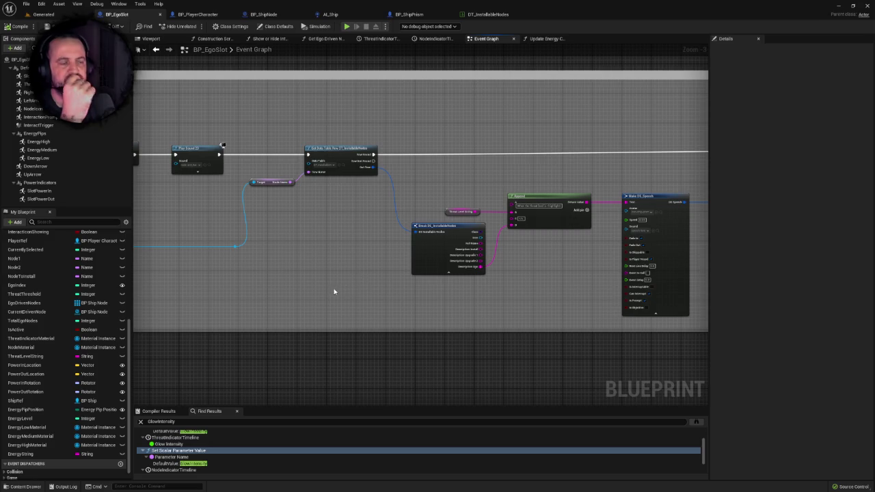
pyautogui.scroll(-1, 420, 242)
pyautogui.scroll(-1, 415, 239)
pyautogui.scroll(-1, 414, 238)
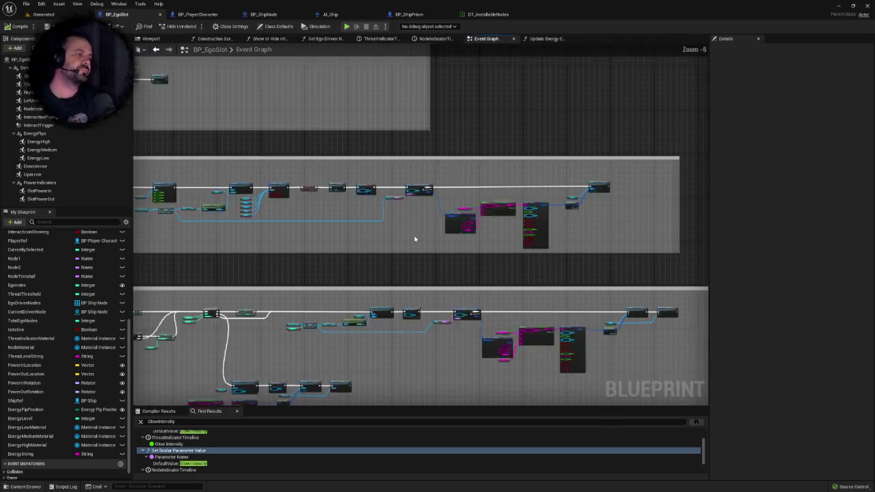
pyautogui.scroll(2, 424, 248)
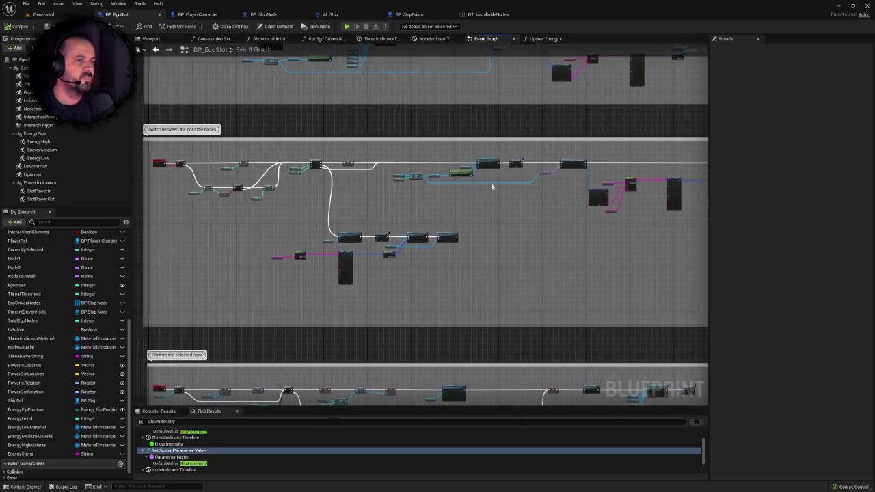
pyautogui.scroll(-3, 498, 182)
pyautogui.scroll(2, 503, 316)
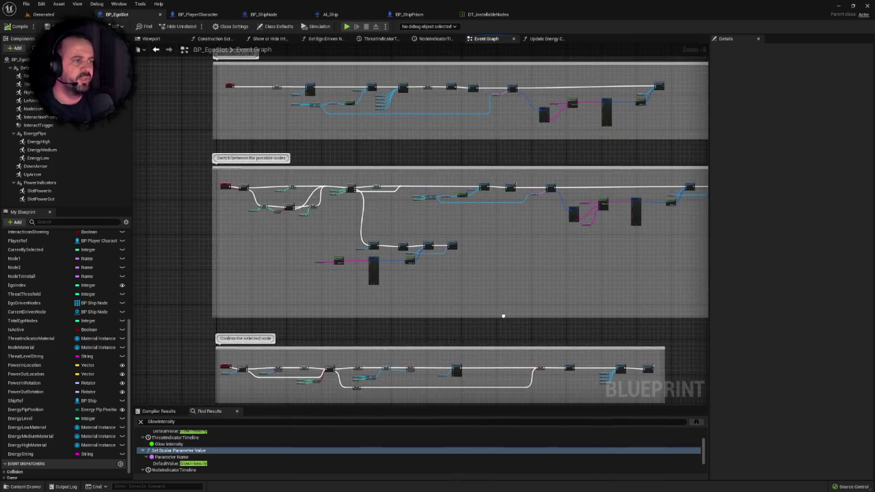
pyautogui.moveTo(485, 240); pyautogui.dragTo(479, 259)
pyautogui.scroll(2, 444, 199)
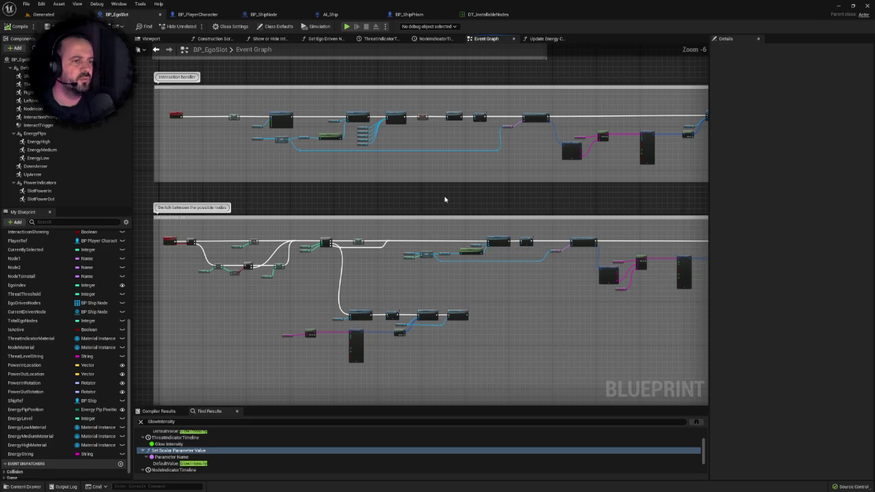
pyautogui.scroll(2, 339, 205)
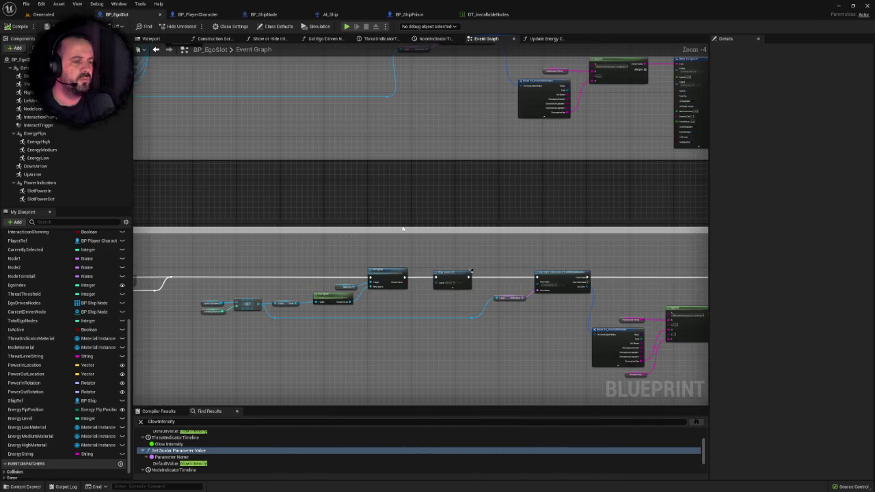
pyautogui.moveTo(478, 240)
pyautogui.mouseDown()
pyautogui.moveTo(377, 185)
pyautogui.moveTo(298, 175)
pyautogui.moveTo(410, 360)
pyautogui.moveTo(405, 254)
pyautogui.mouseUp()
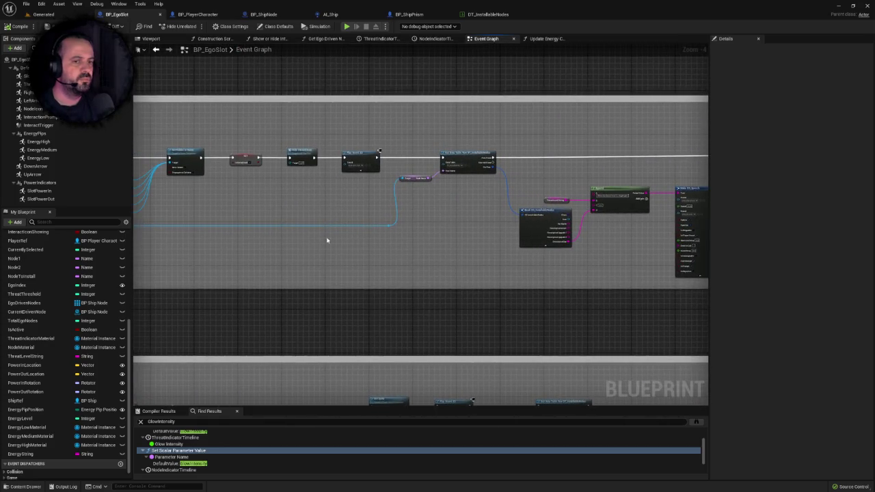
pyautogui.scroll(5, 88, 294)
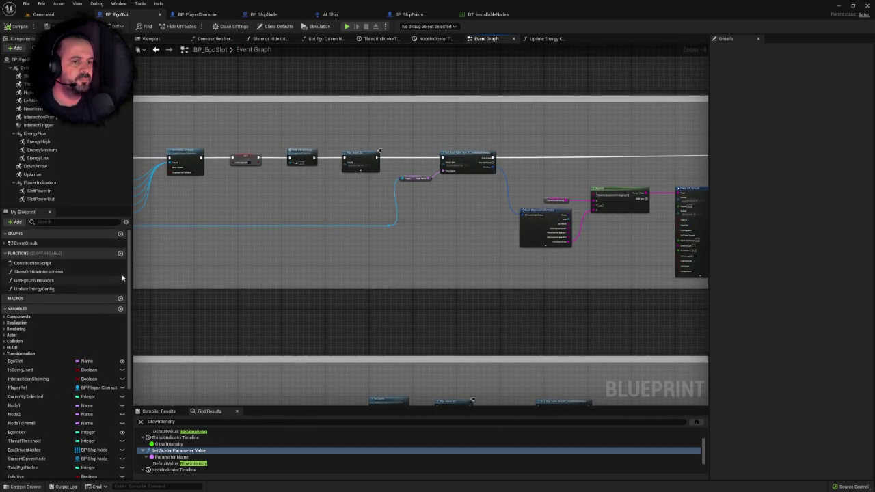
pyautogui.click(120, 254)
# Name the new function TriggerDialogue and pan the Event Graph to its left-hand nodes
pyautogui.write('TriggerDialogu')
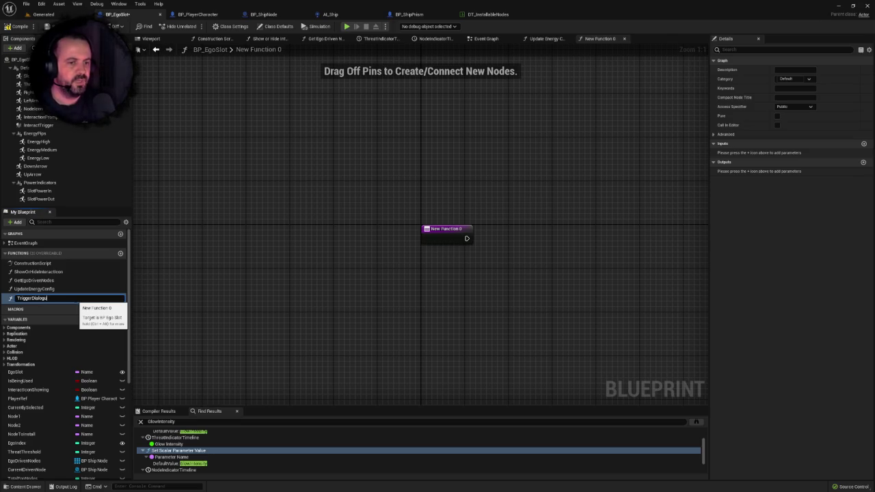
pyautogui.write('e')
pyautogui.press('Return')
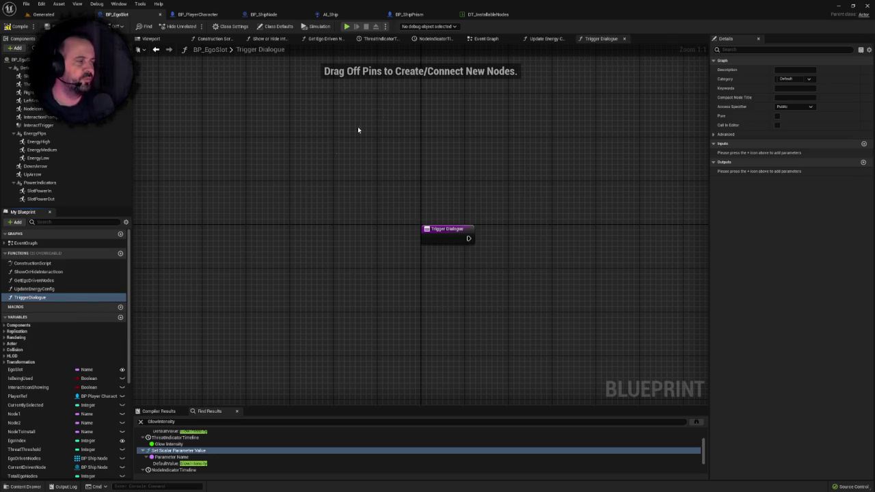
pyautogui.click(484, 39)
pyautogui.scroll(-6, 339, 293)
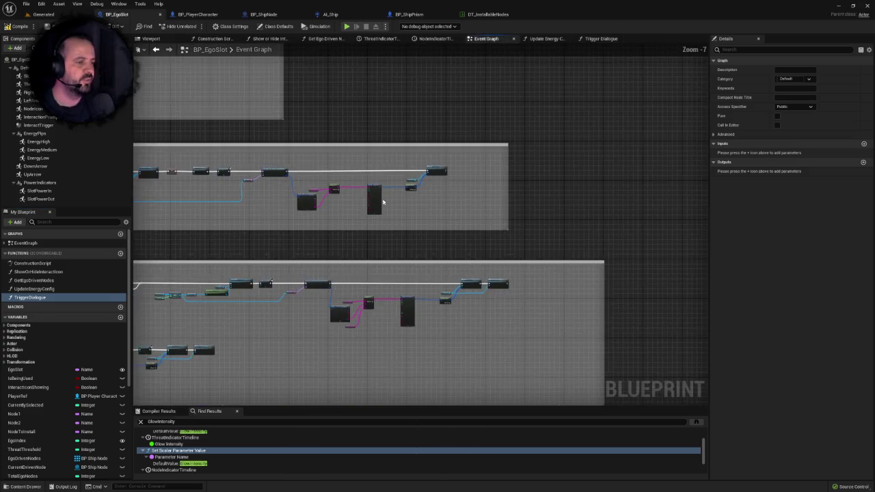
pyautogui.scroll(2, 534, 168)
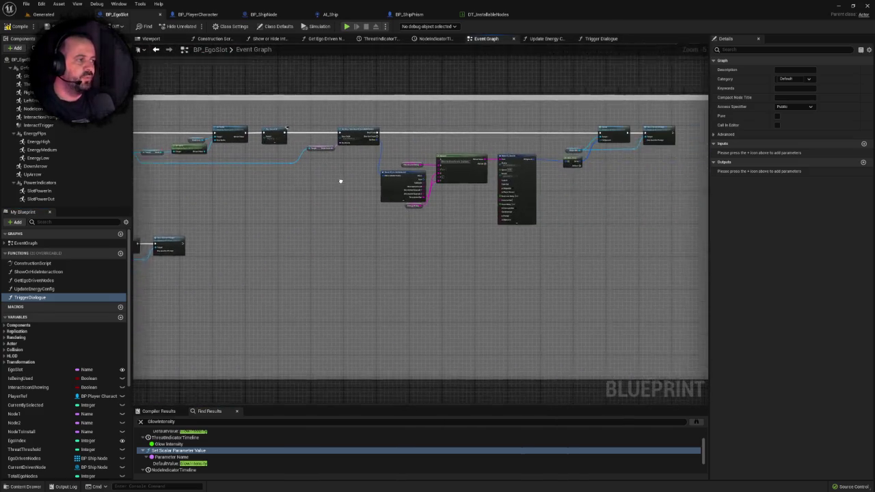
pyautogui.moveTo(600, 141)
pyautogui.mouseDown()
pyautogui.moveTo(461, 151)
pyautogui.moveTo(211, 136)
pyautogui.moveTo(466, 178)
pyautogui.moveTo(643, 192)
pyautogui.moveTo(700, 205)
pyautogui.moveTo(702, 215)
pyautogui.moveTo(679, 211)
pyautogui.mouseUp()
pyautogui.moveTo(400, 184); pyautogui.dragTo(635, 176)
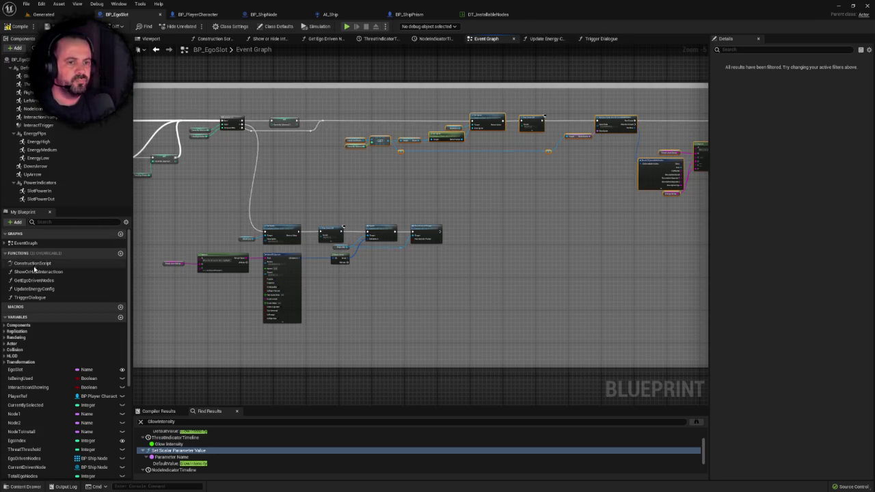
# Open the empty Trigger Dialogue graph, check its entry node, then go back to the Event Graph
pyautogui.doubleClick(36, 298)
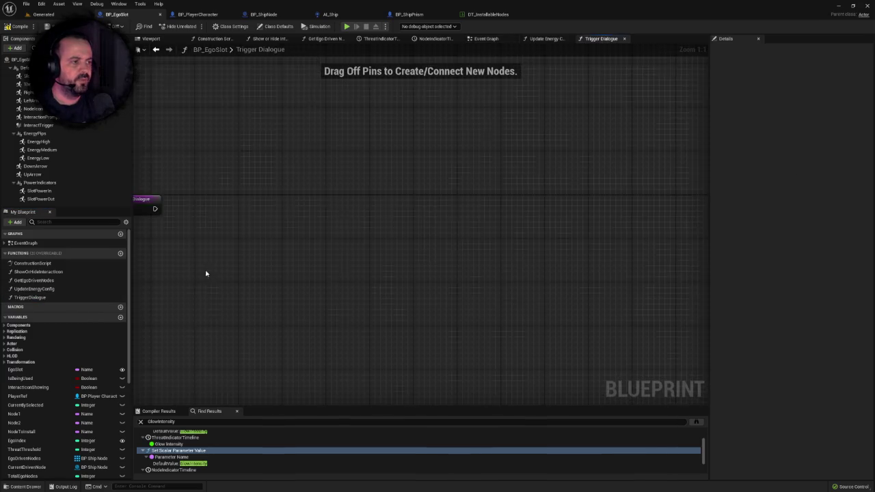
pyautogui.scroll(-4, 440, 190)
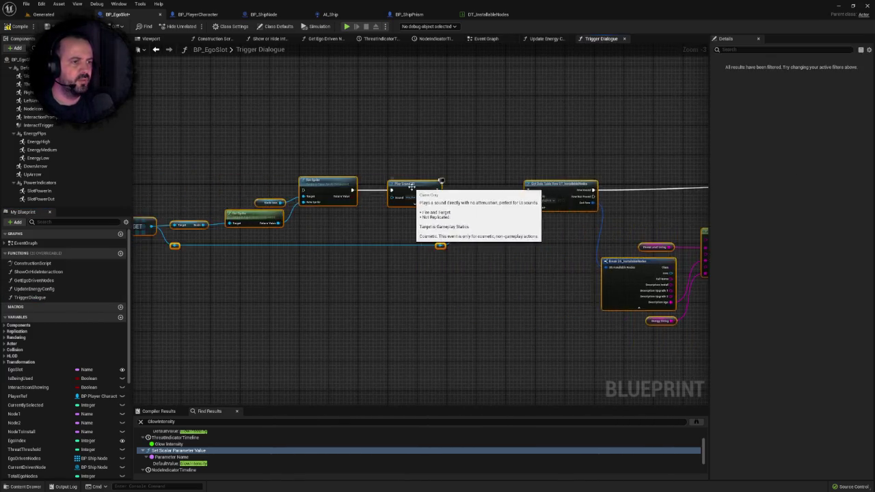
pyautogui.scroll(4, 382, 190)
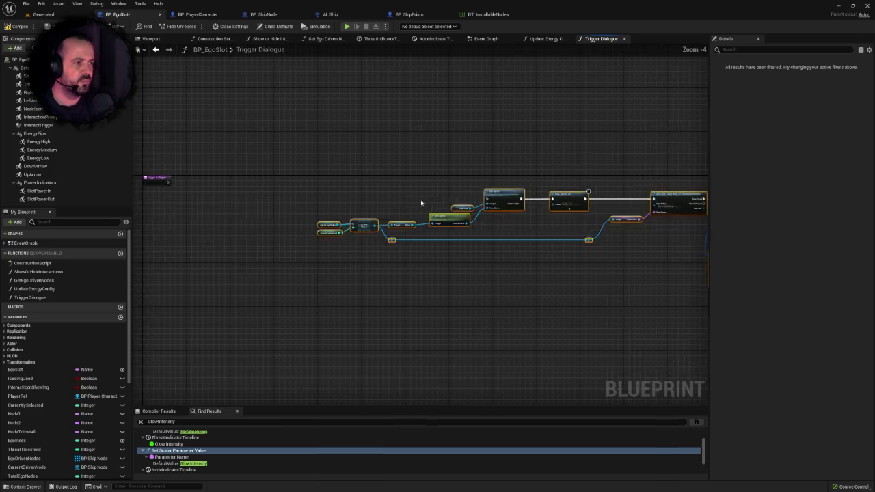
pyautogui.click(297, 180)
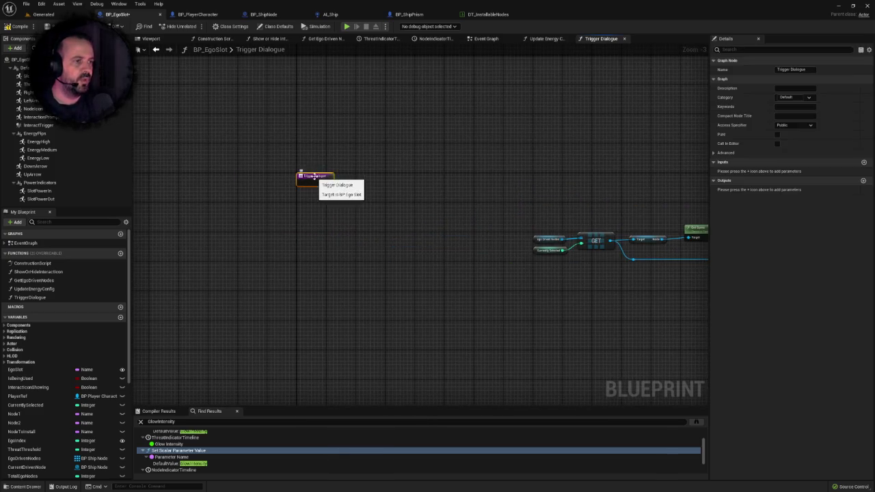
pyautogui.click(484, 38)
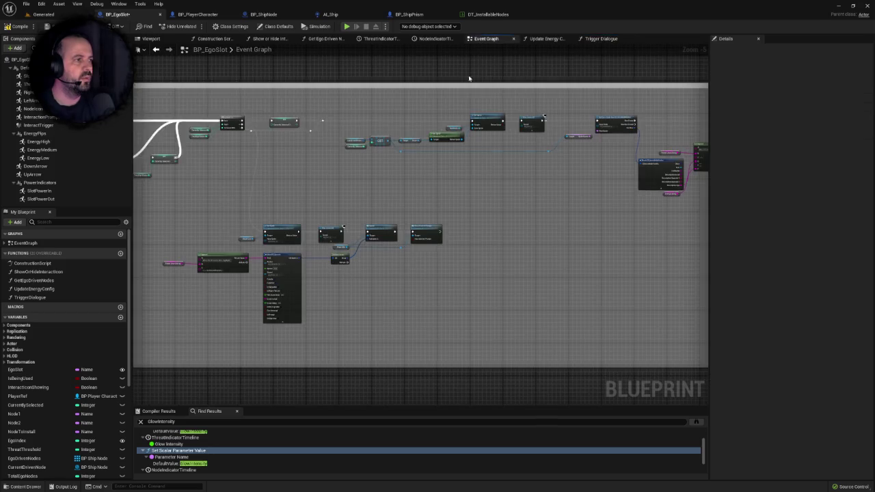
pyautogui.scroll(-5, 455, 205)
pyautogui.scroll(3, 479, 201)
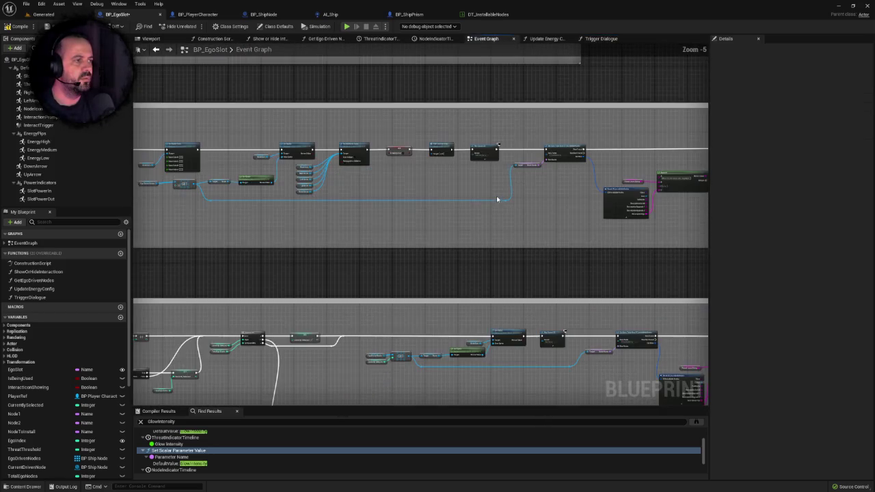
pyautogui.scroll(1, 512, 219)
pyautogui.scroll(1, 175, 238)
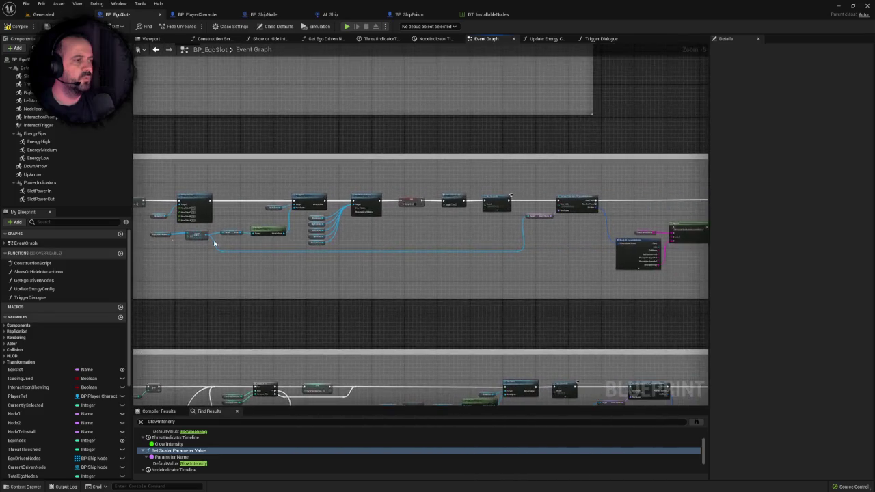
pyautogui.scroll(-2, 322, 229)
pyautogui.scroll(3, 322, 229)
pyautogui.moveTo(373, 228); pyautogui.dragTo(452, 210)
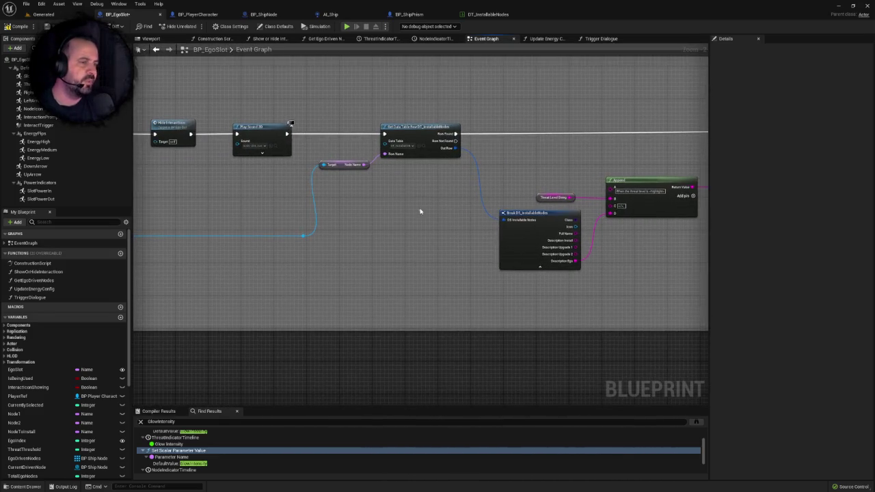
pyautogui.scroll(-5, 391, 208)
pyautogui.scroll(4, 383, 191)
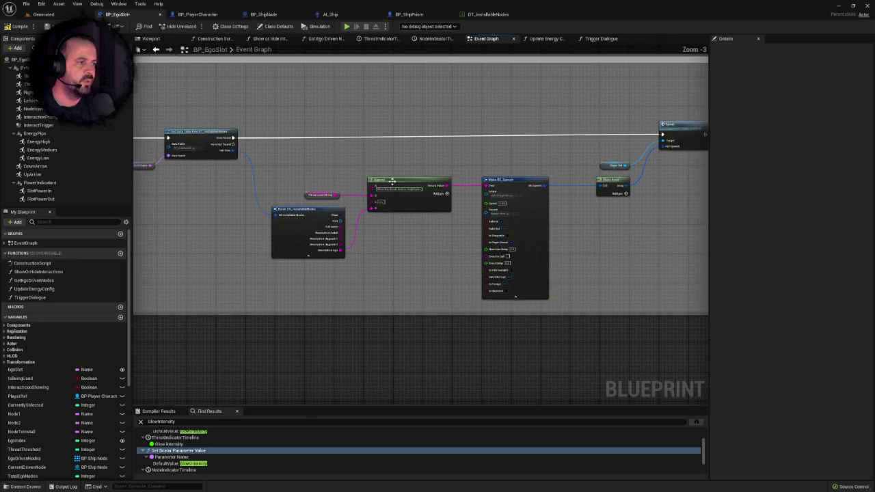
pyautogui.moveTo(423, 170)
pyautogui.mouseDown()
pyautogui.moveTo(352, 163)
pyautogui.moveTo(363, 140)
pyautogui.mouseUp()
pyautogui.scroll(2, 352, 164)
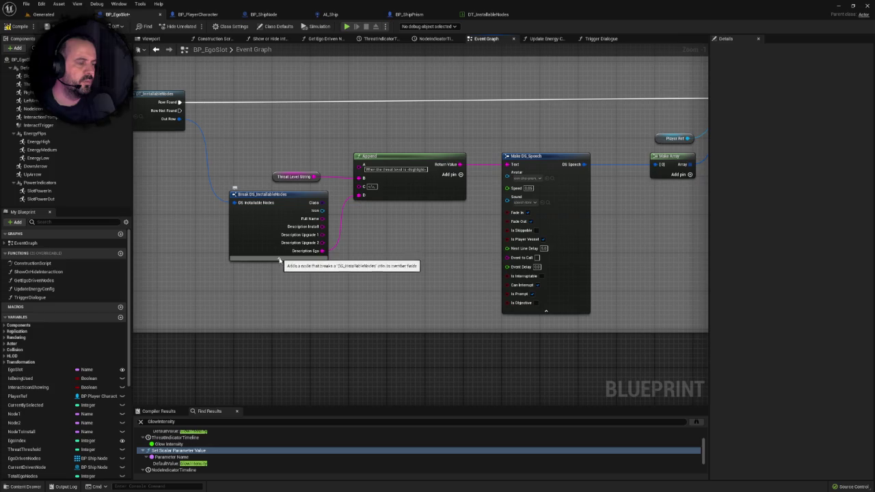
pyautogui.scroll(-1, 326, 229)
pyautogui.scroll(-2, 358, 278)
pyautogui.scroll(2, 357, 108)
pyautogui.moveTo(451, 244)
pyautogui.mouseDown()
pyautogui.moveTo(410, 143)
pyautogui.moveTo(460, 357)
pyautogui.mouseUp()
pyautogui.scroll(1, 433, 287)
pyautogui.scroll(1, 435, 269)
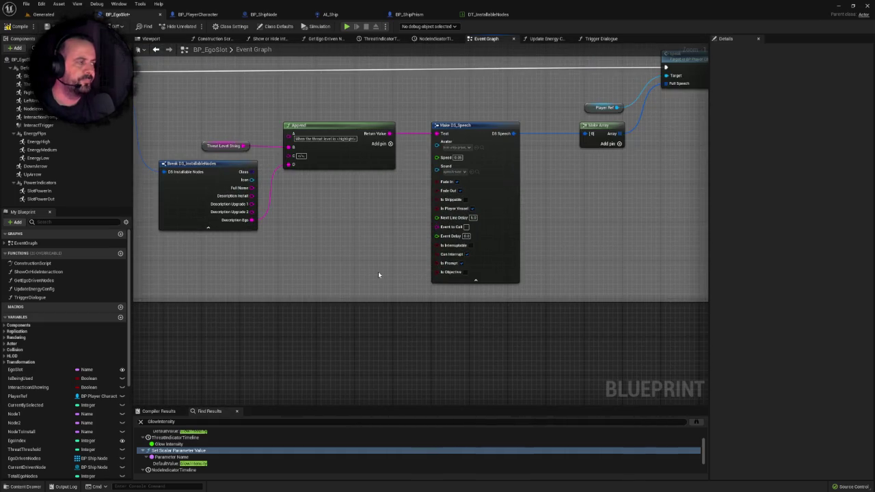
pyautogui.scroll(-3, 378, 272)
pyautogui.moveTo(429, 222)
pyautogui.mouseDown()
pyautogui.moveTo(517, 160)
pyautogui.moveTo(480, 195)
pyautogui.mouseUp()
pyautogui.moveTo(429, 184)
pyautogui.mouseDown()
pyautogui.moveTo(419, 132)
pyautogui.moveTo(415, 207)
pyautogui.mouseUp()
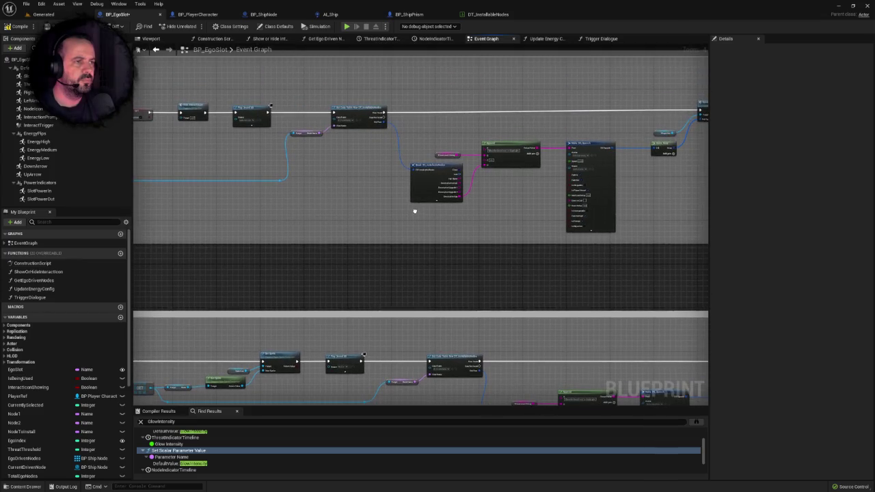
pyautogui.scroll(-1, 576, 219)
pyautogui.scroll(3, 567, 164)
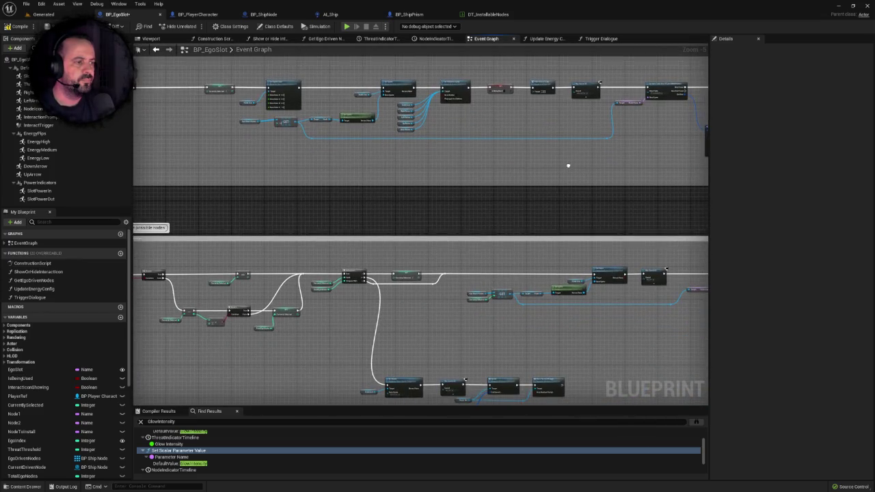
pyautogui.moveTo(274, 168)
pyautogui.mouseDown()
pyautogui.moveTo(433, 92)
pyautogui.moveTo(449, 167)
pyautogui.moveTo(551, 189)
pyautogui.moveTo(408, 189)
pyautogui.moveTo(347, 140)
pyautogui.moveTo(453, 221)
pyautogui.mouseUp()
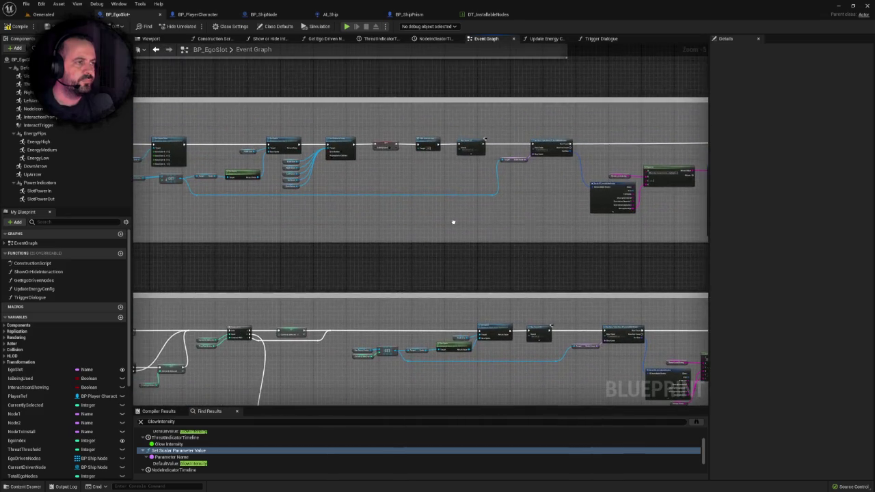
pyautogui.scroll(3, 451, 219)
pyautogui.moveTo(510, 232)
pyautogui.mouseDown()
pyautogui.moveTo(371, 221)
pyautogui.moveTo(387, 215)
pyautogui.mouseUp()
pyautogui.scroll(-1, 372, 221)
pyautogui.scroll(-1, 410, 226)
pyautogui.moveTo(435, 236)
pyautogui.mouseDown()
pyautogui.moveTo(336, 142)
pyautogui.moveTo(445, 175)
pyautogui.moveTo(590, 187)
pyautogui.moveTo(546, 120)
pyautogui.moveTo(631, 169)
pyautogui.mouseUp()
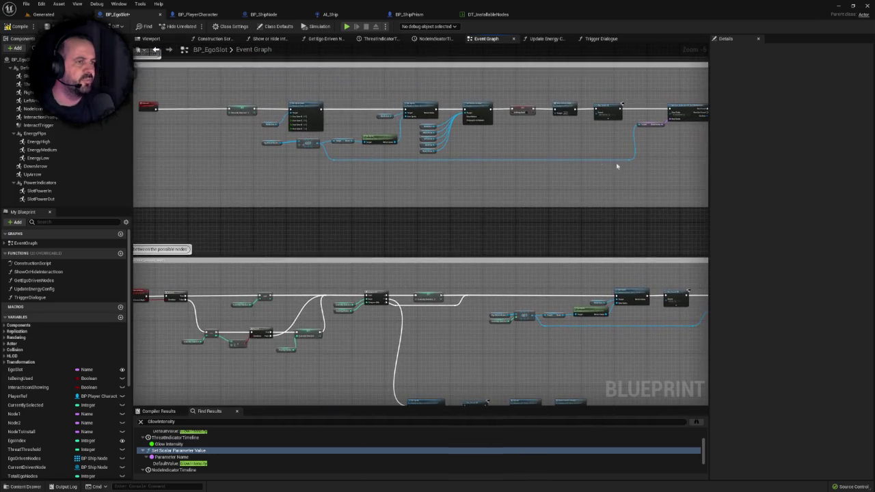
pyautogui.scroll(2, 318, 175)
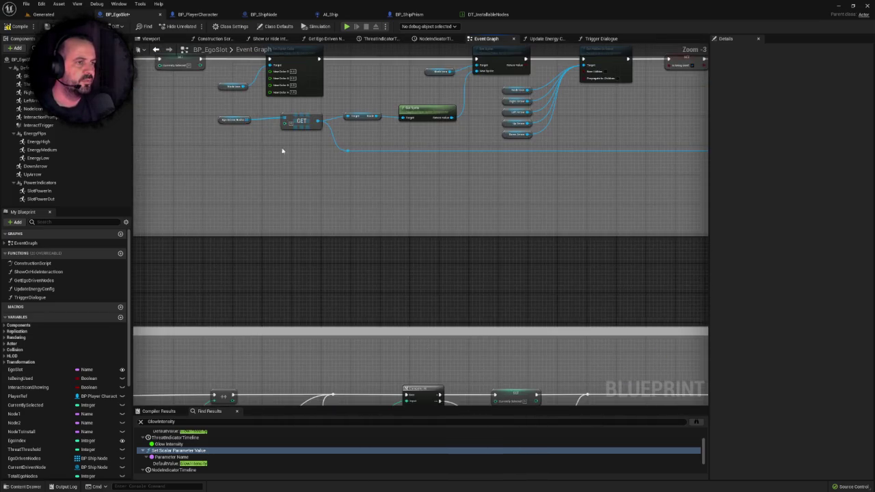
pyautogui.click(225, 120)
pyautogui.moveTo(311, 153); pyautogui.dragTo(320, 63)
pyautogui.moveTo(471, 169)
pyautogui.mouseDown()
pyautogui.moveTo(476, 269)
pyautogui.moveTo(457, 242)
pyautogui.mouseUp()
pyautogui.scroll(-3, 454, 234)
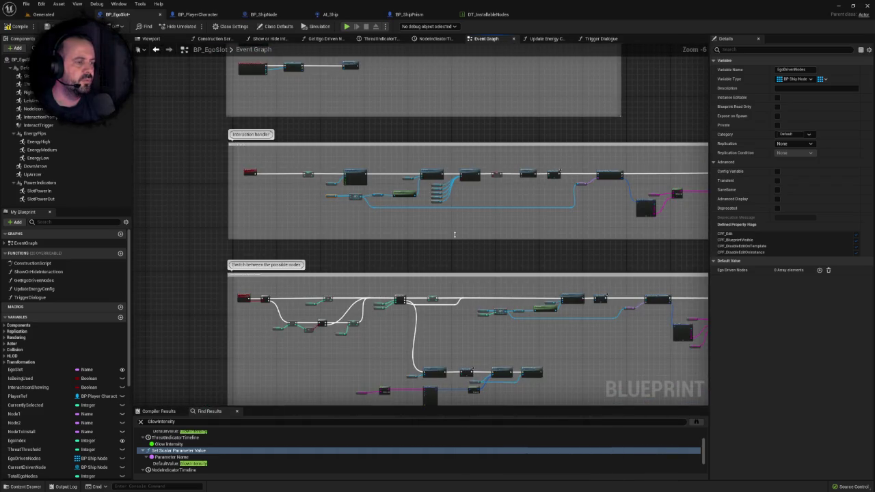
pyautogui.click(441, 229)
pyautogui.scroll(3, 437, 228)
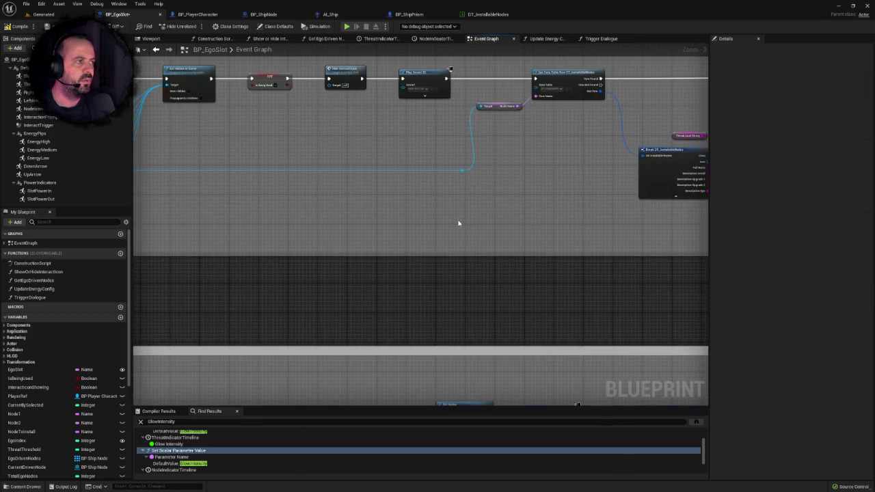
pyautogui.moveTo(459, 223); pyautogui.dragTo(800, 235)
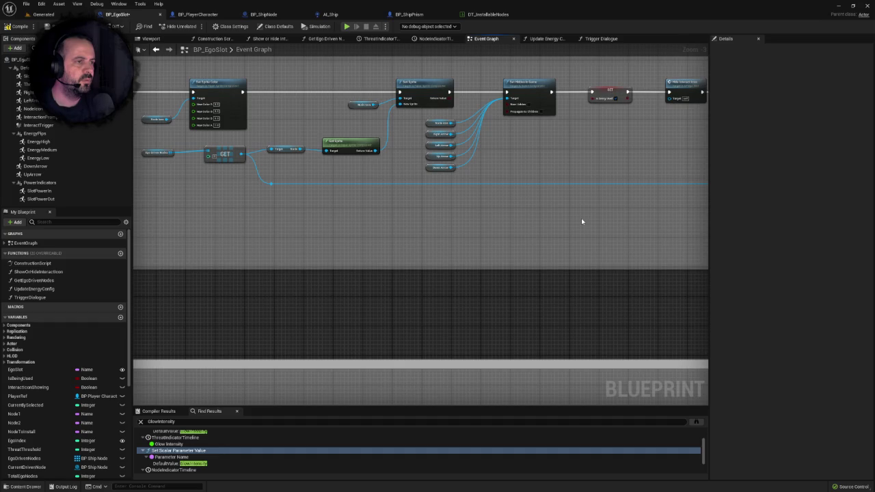
pyautogui.scroll(-1, 579, 221)
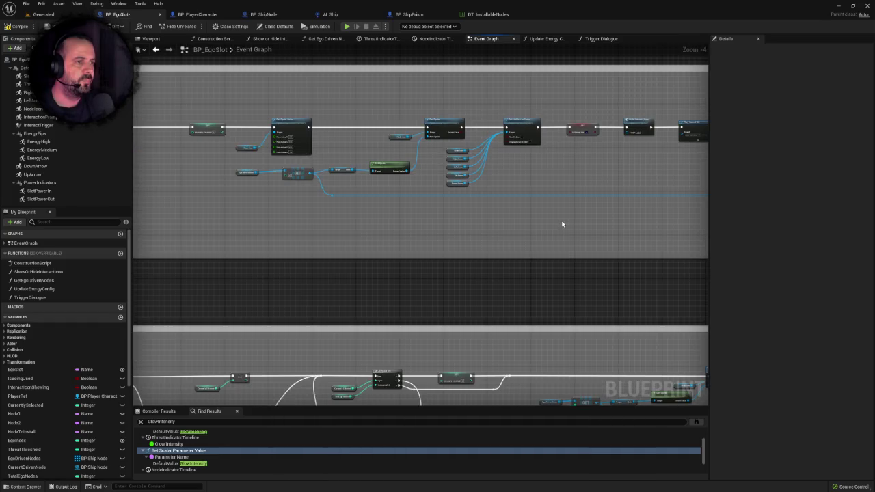
pyautogui.moveTo(549, 224)
pyautogui.mouseDown()
pyautogui.moveTo(298, 84)
pyautogui.moveTo(315, 128)
pyautogui.moveTo(360, 190)
pyautogui.moveTo(442, 221)
pyautogui.moveTo(527, 221)
pyautogui.moveTo(455, 148)
pyautogui.moveTo(469, 221)
pyautogui.moveTo(704, 231)
pyautogui.moveTo(573, 228)
pyautogui.mouseUp()
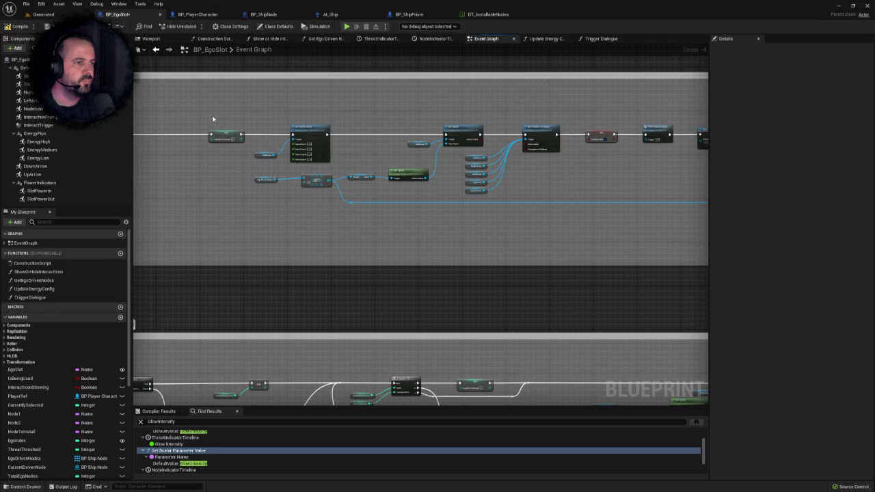
pyautogui.moveTo(391, 197); pyautogui.dragTo(185, 190)
pyautogui.moveTo(535, 174); pyautogui.dragTo(522, 173)
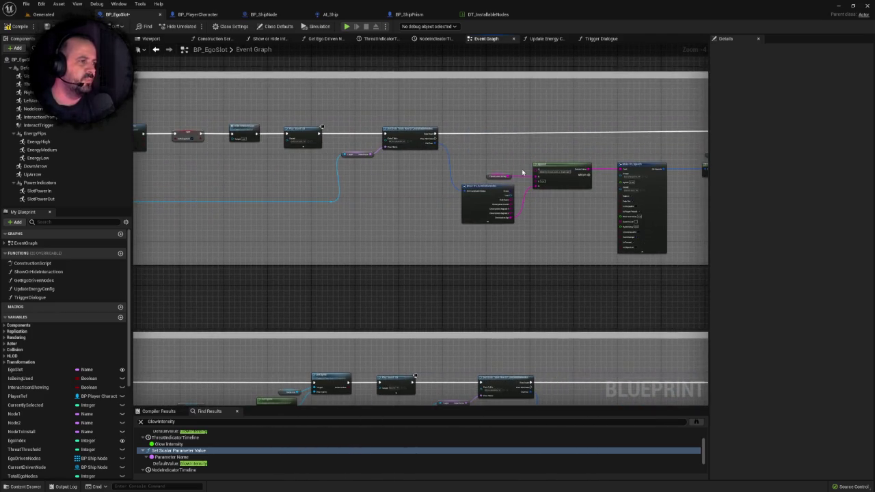
pyautogui.scroll(-3, 490, 221)
pyautogui.scroll(3, 408, 246)
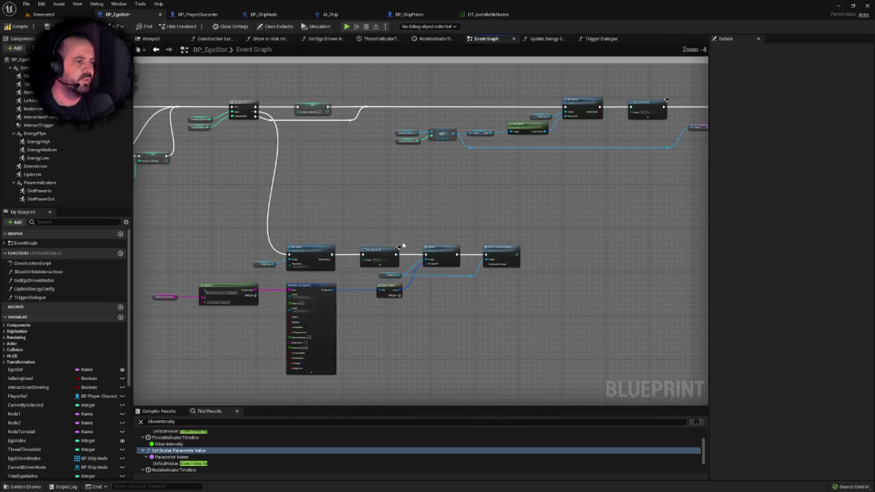
pyautogui.moveTo(299, 297); pyautogui.dragTo(334, 238)
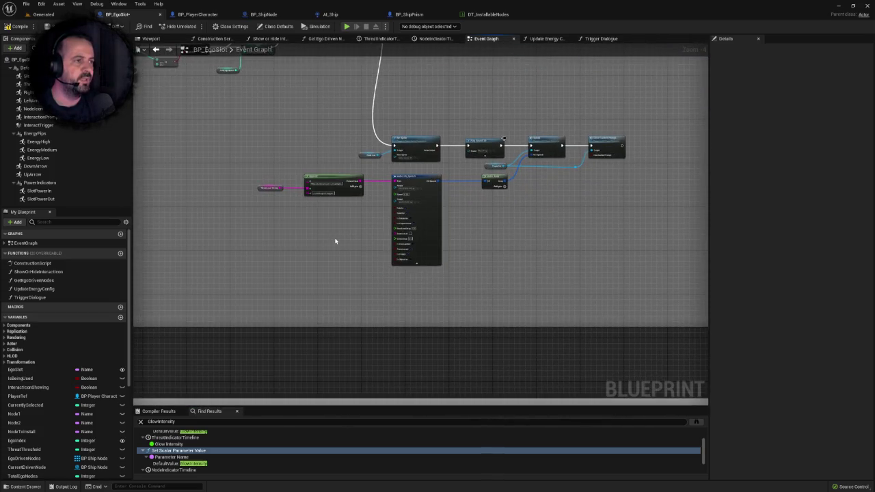
pyautogui.scroll(4, 314, 153)
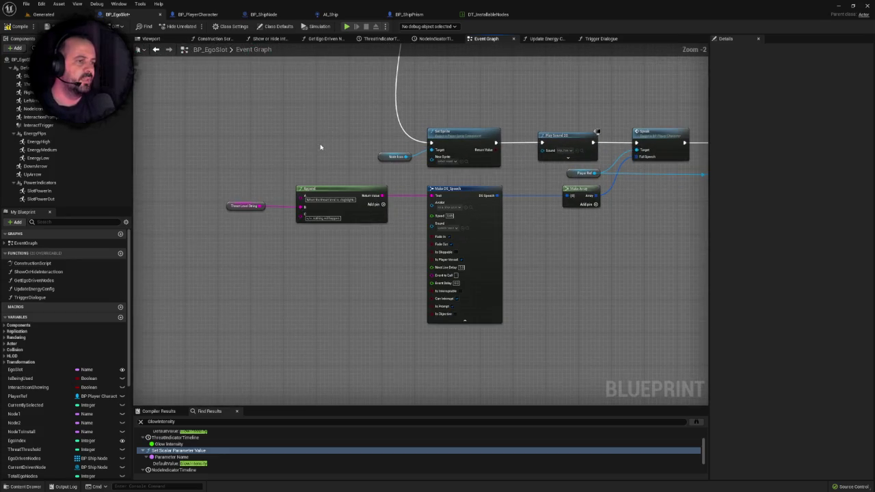
pyautogui.click(317, 223)
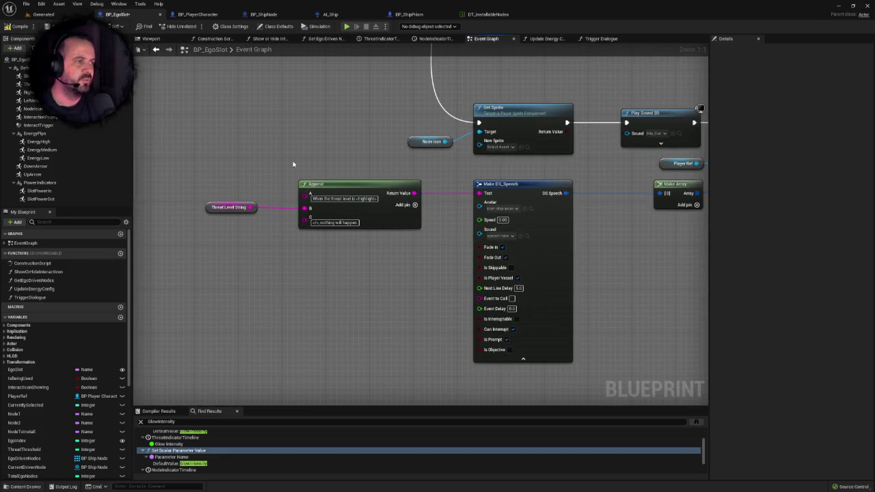
pyautogui.scroll(-2, 286, 161)
pyautogui.moveTo(681, 279)
pyautogui.mouseDown()
pyautogui.moveTo(579, 275)
pyautogui.moveTo(572, 289)
pyautogui.mouseUp()
pyautogui.scroll(-2, 506, 244)
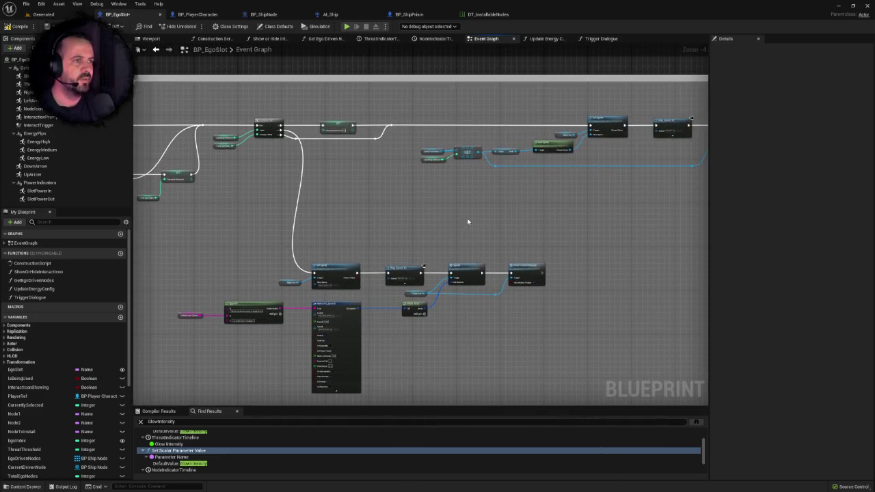
pyautogui.rightClick(466, 218)
pyautogui.click(438, 213)
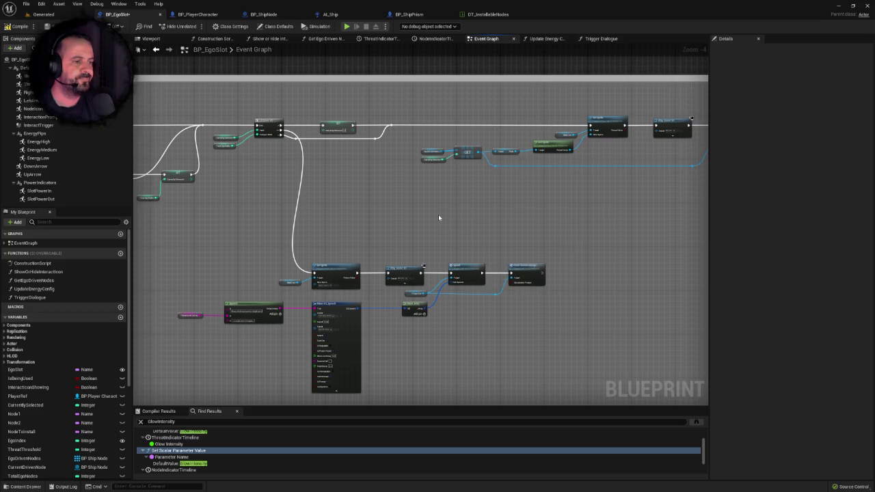
pyautogui.moveTo(438, 214)
pyautogui.mouseDown()
pyautogui.moveTo(447, 170)
pyautogui.moveTo(534, 187)
pyautogui.moveTo(498, 168)
pyautogui.moveTo(453, 201)
pyautogui.moveTo(256, 238)
pyautogui.mouseUp()
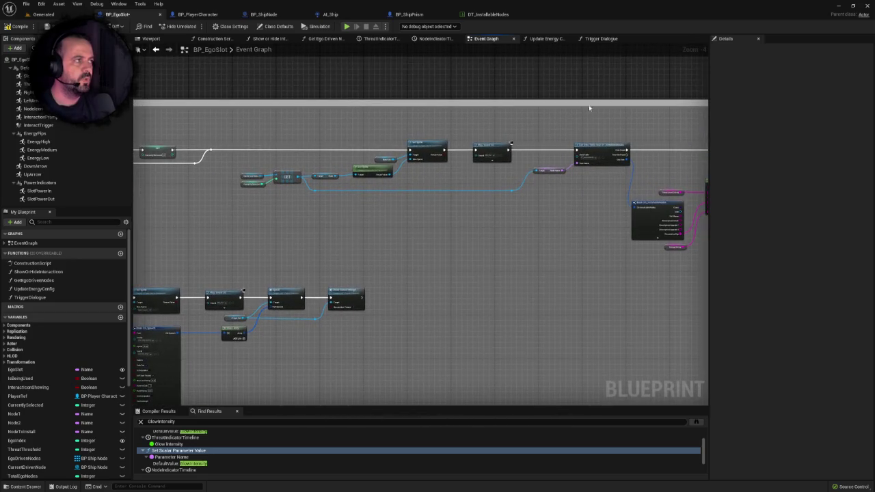
pyautogui.click(602, 39)
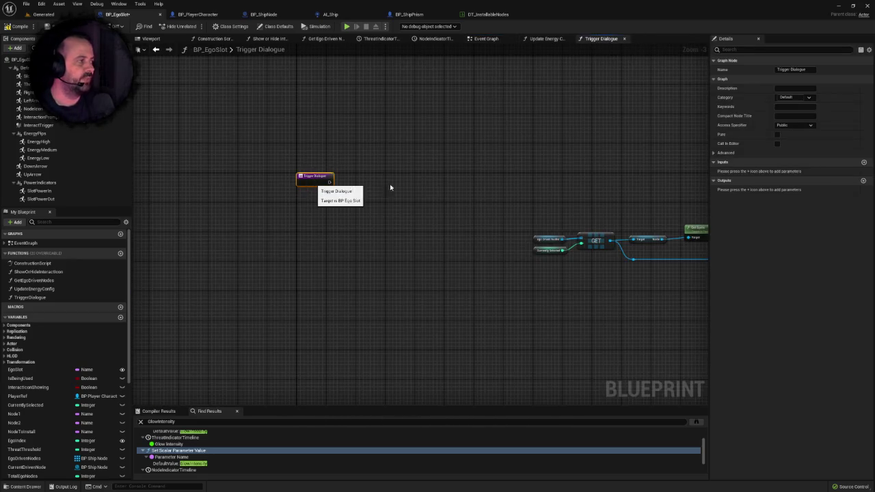
# Add a Boolean input named NothingSelected, then select the middle dialogue node group in the Event Graph
pyautogui.click(863, 163)
pyautogui.write('NothingSelected')
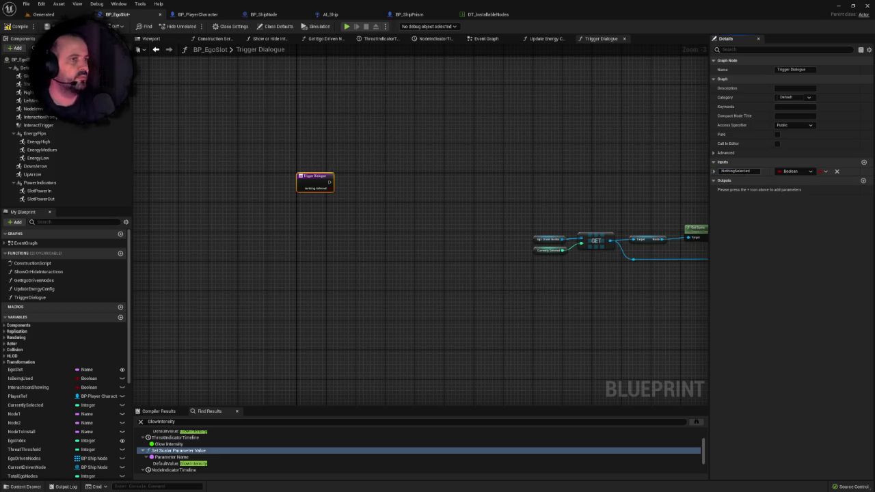
pyautogui.press('Return')
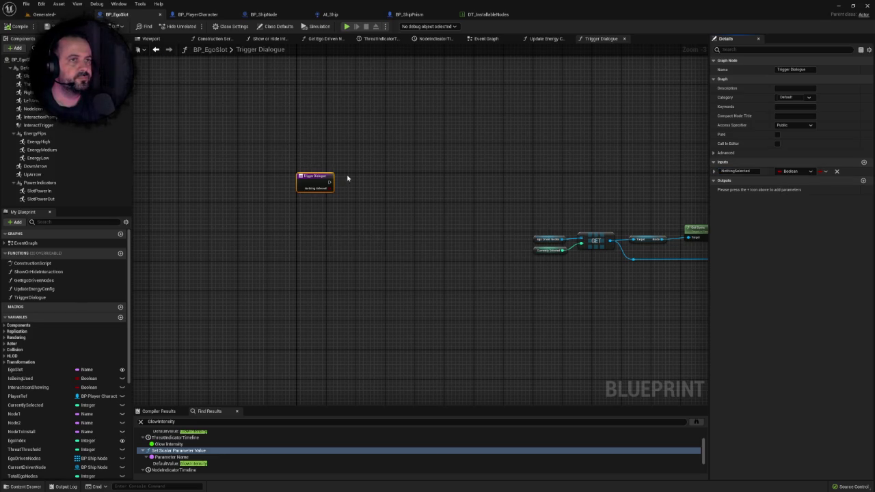
pyautogui.click(485, 39)
pyautogui.moveTo(236, 207); pyautogui.dragTo(537, 294)
pyautogui.click(600, 39)
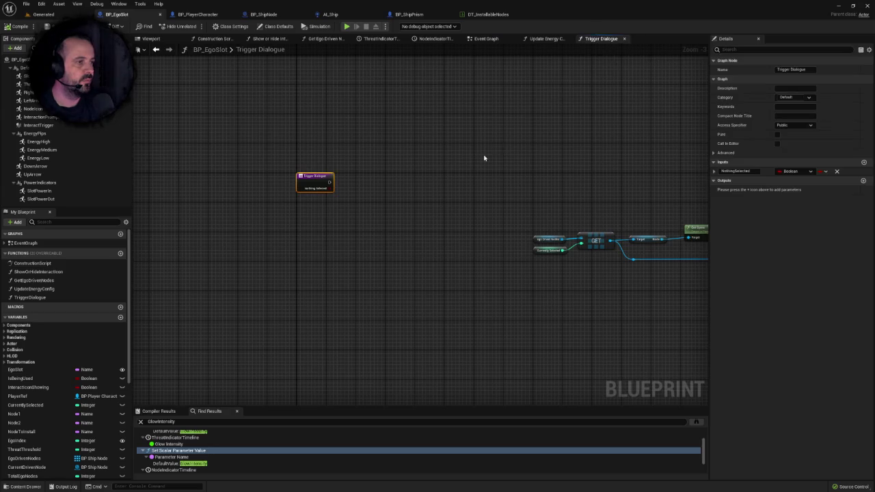
# Add a Branch node after the Trigger Dialogue function entry's exec output
pyautogui.scroll(-2, 366, 153)
pyautogui.scroll(3, 273, 158)
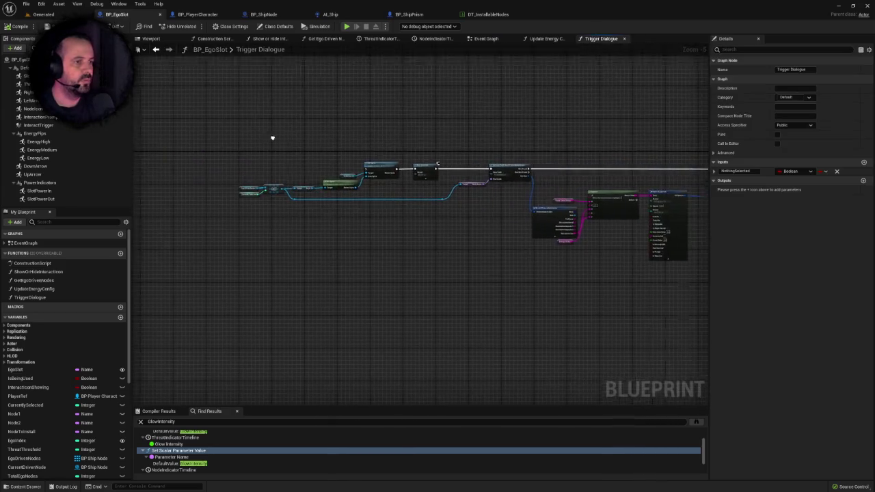
pyautogui.moveTo(311, 162); pyautogui.dragTo(356, 169)
pyautogui.write('branch')
pyautogui.press('Return')
# Move the dialogue nodes beside the Branch and wire its True output to Set Sprite
pyautogui.scroll(-3, 475, 180)
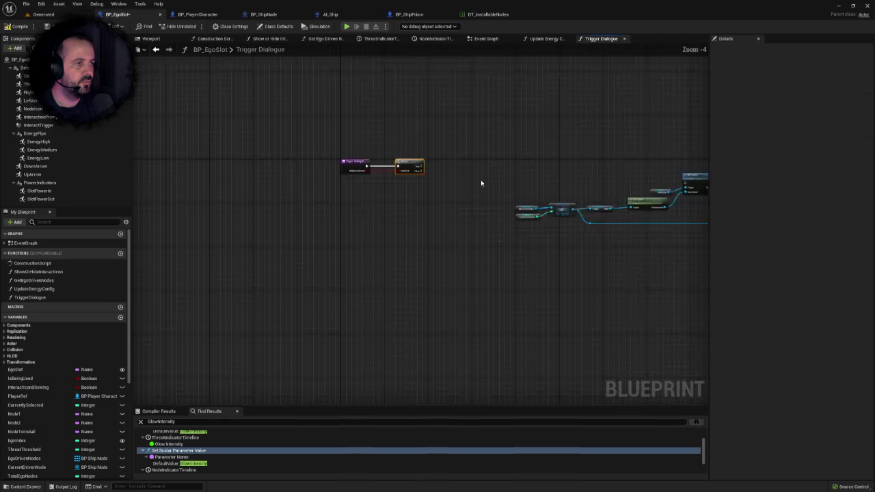
pyautogui.moveTo(273, 123)
pyautogui.mouseDown()
pyautogui.moveTo(743, 303)
pyautogui.moveTo(672, 308)
pyautogui.moveTo(661, 280)
pyautogui.mouseUp()
pyautogui.moveTo(478, 178)
pyautogui.mouseDown()
pyautogui.moveTo(397, 219)
pyautogui.moveTo(351, 287)
pyautogui.moveTo(365, 213)
pyautogui.mouseUp()
pyautogui.scroll(3, 362, 212)
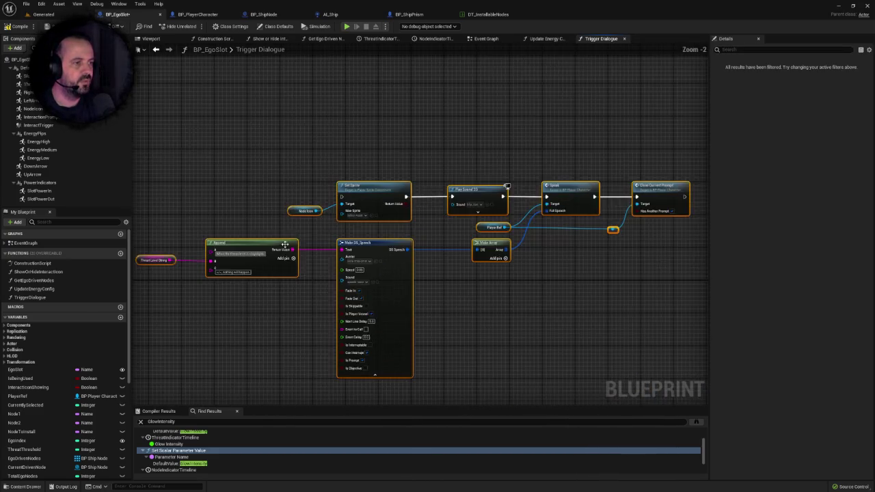
pyautogui.moveTo(253, 225)
pyautogui.mouseDown()
pyautogui.moveTo(336, 229)
pyautogui.moveTo(518, 130)
pyautogui.mouseUp()
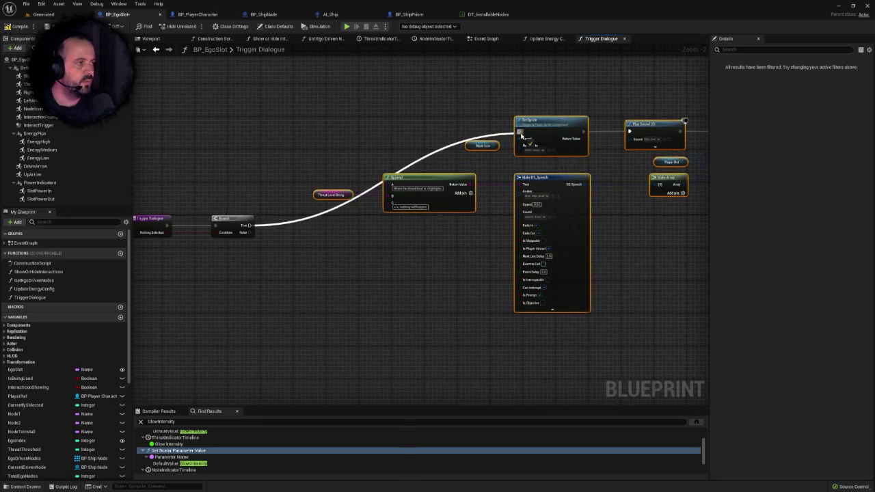
# Reposition the function entry and Branch nodes down and to the right
pyautogui.scroll(-2, 410, 143)
pyautogui.moveTo(298, 103)
pyautogui.mouseDown()
pyautogui.moveTo(582, 249)
pyautogui.moveTo(570, 296)
pyautogui.mouseUp()
pyautogui.moveTo(450, 133); pyautogui.dragTo(491, 190)
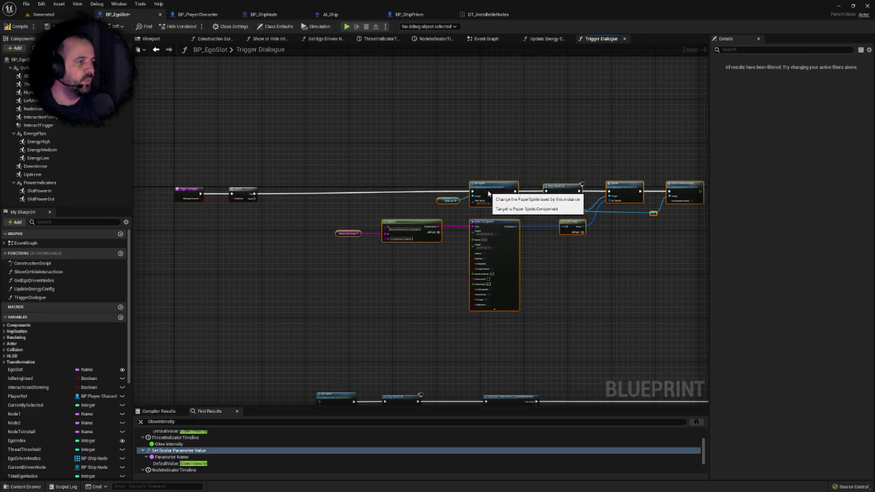
pyautogui.moveTo(545, 266)
pyautogui.mouseDown()
pyautogui.moveTo(449, 235)
pyautogui.moveTo(447, 160)
pyautogui.moveTo(463, 185)
pyautogui.moveTo(670, 160)
pyautogui.mouseUp()
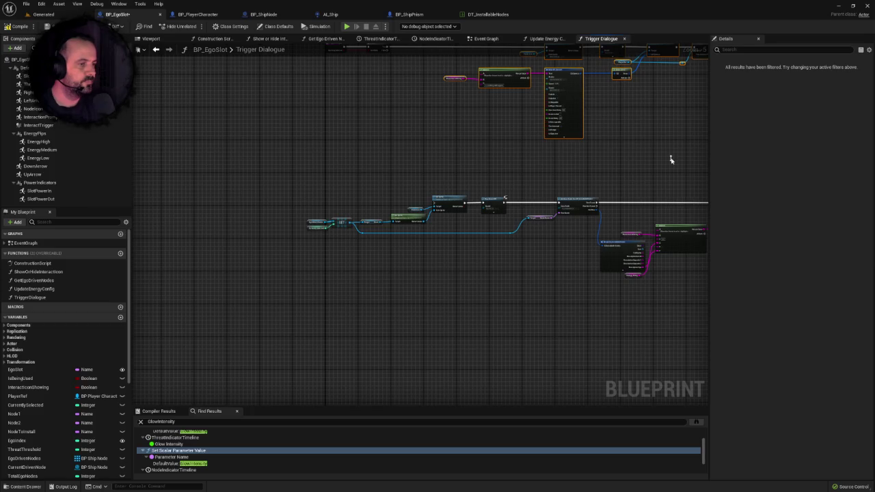
# Wire the Branch's remaining exec output to the second chain's Set Sprite node
pyautogui.click(503, 148)
pyautogui.moveTo(501, 148)
pyautogui.mouseDown()
pyautogui.moveTo(494, 203)
pyautogui.moveTo(335, 212)
pyautogui.mouseUp()
pyautogui.scroll(2, 503, 230)
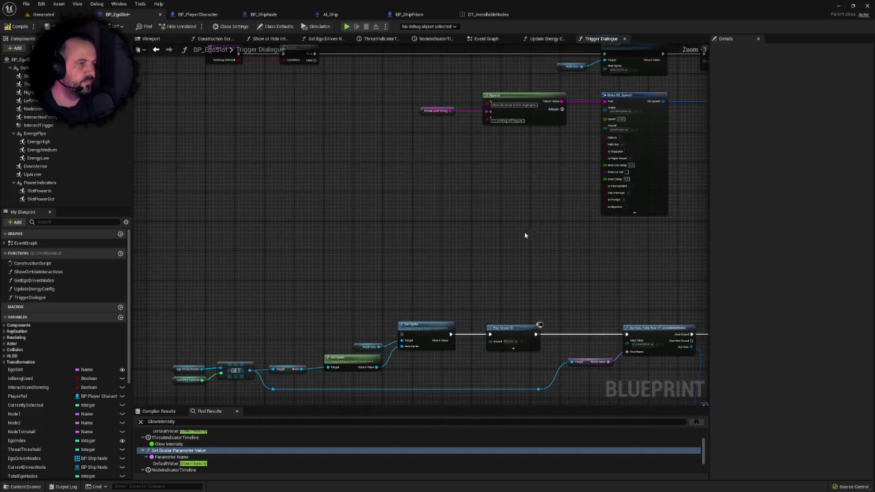
pyautogui.moveTo(315, 55); pyautogui.dragTo(401, 334)
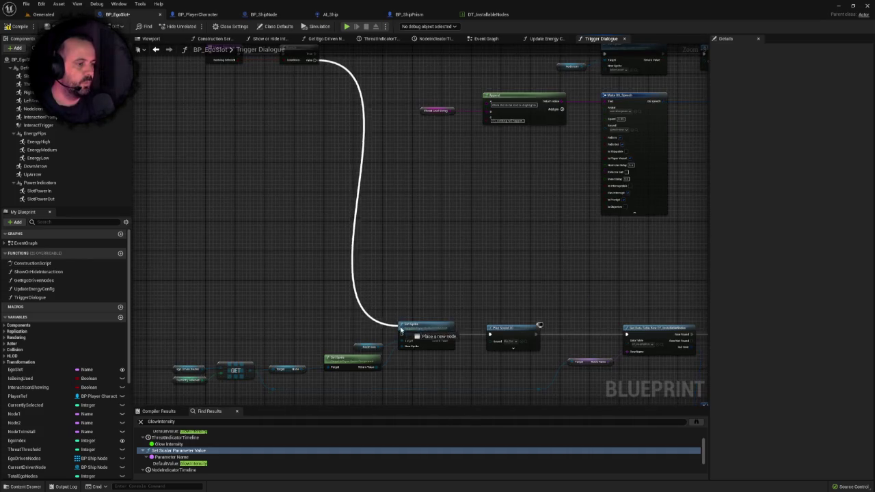
# Look over the data-table dialogue chain, selecting its GET and variable nodes
pyautogui.scroll(-2, 406, 321)
pyautogui.scroll(3, 360, 252)
pyautogui.moveTo(215, 224); pyautogui.dragTo(307, 322)
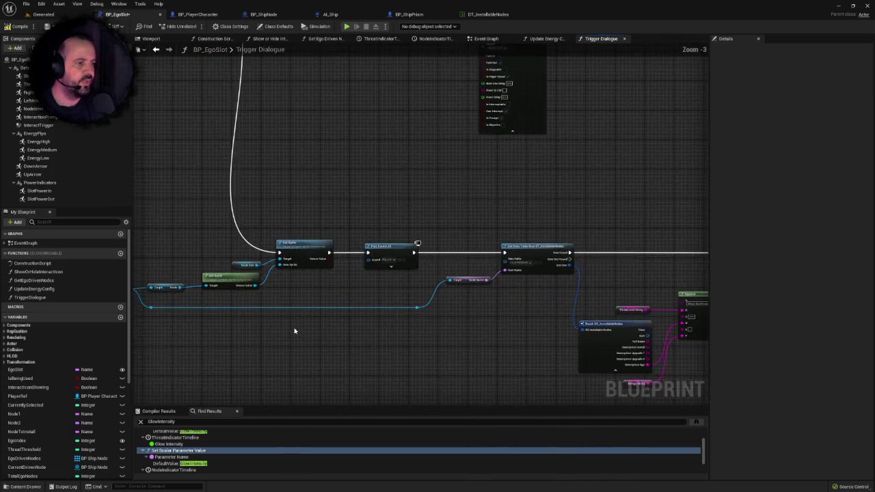
pyautogui.scroll(-3, 298, 231)
pyautogui.scroll(3, 298, 232)
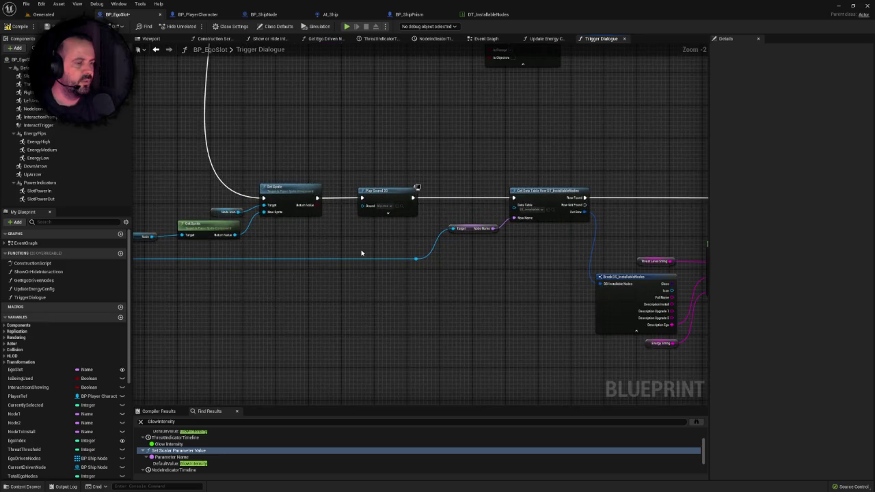
pyautogui.moveTo(362, 253); pyautogui.dragTo(430, 236)
pyautogui.scroll(-1, 430, 235)
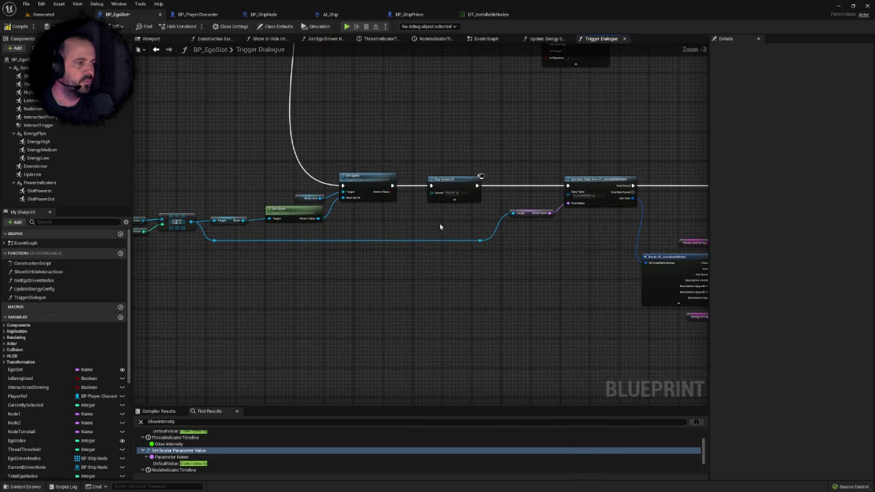
pyautogui.moveTo(442, 164)
pyautogui.mouseDown()
pyautogui.moveTo(351, 160)
pyautogui.moveTo(392, 160)
pyautogui.mouseUp()
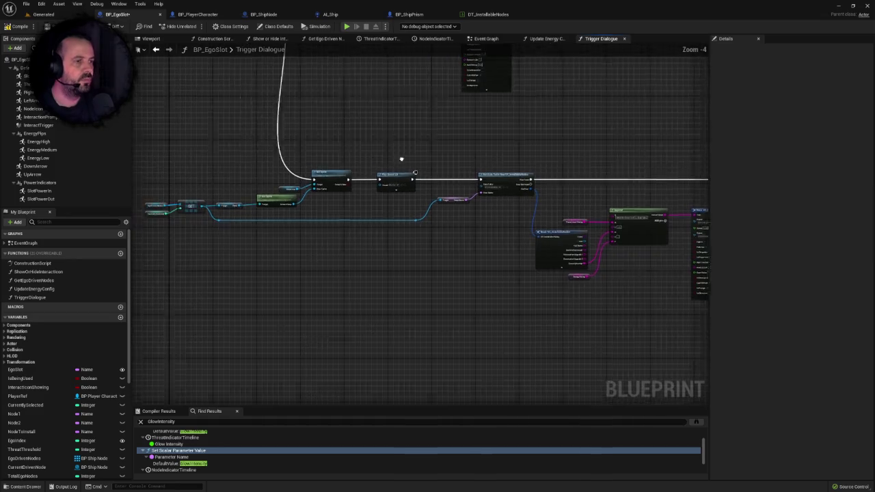
pyautogui.scroll(-1, 479, 201)
pyautogui.scroll(2, 483, 186)
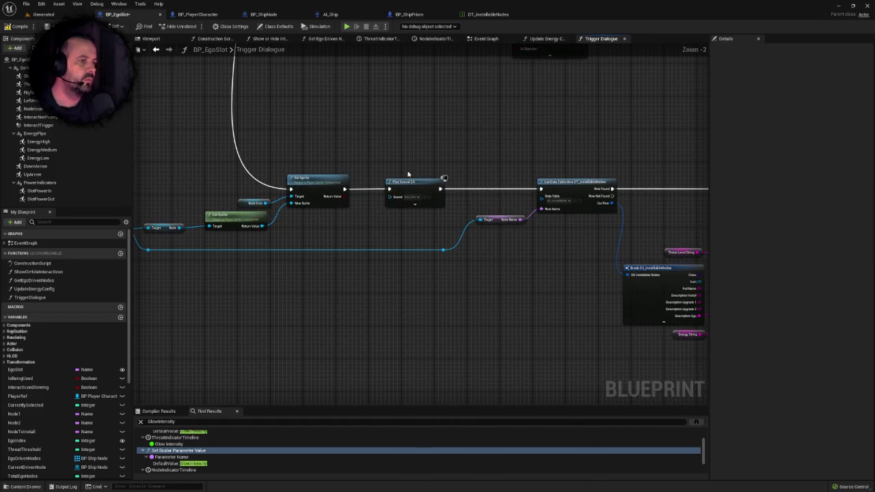
pyautogui.moveTo(401, 228); pyautogui.dragTo(456, 237)
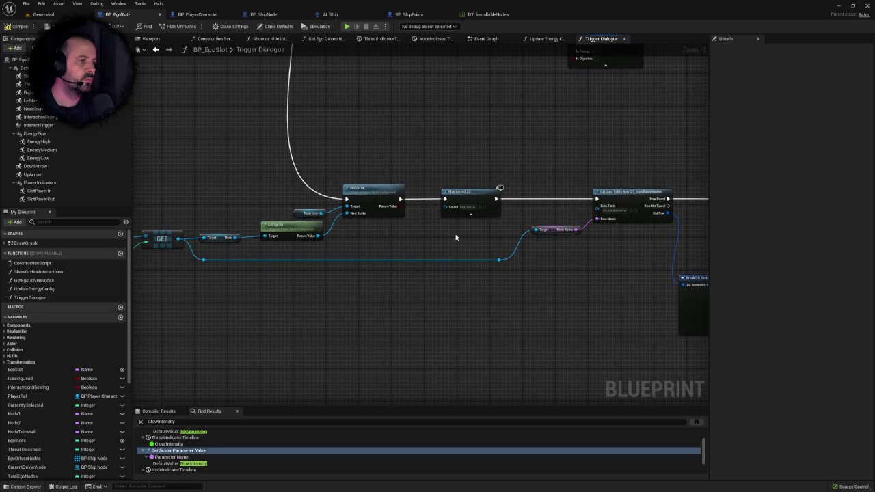
pyautogui.scroll(-1, 456, 237)
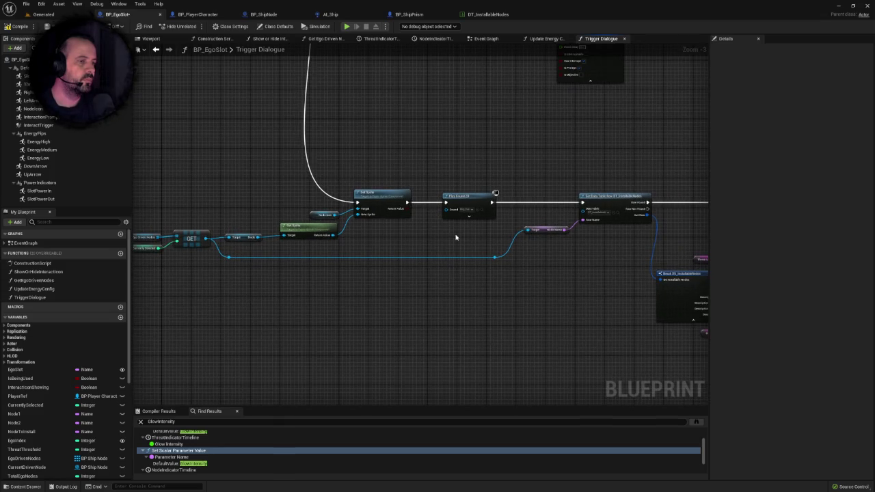
pyautogui.scroll(-1, 455, 238)
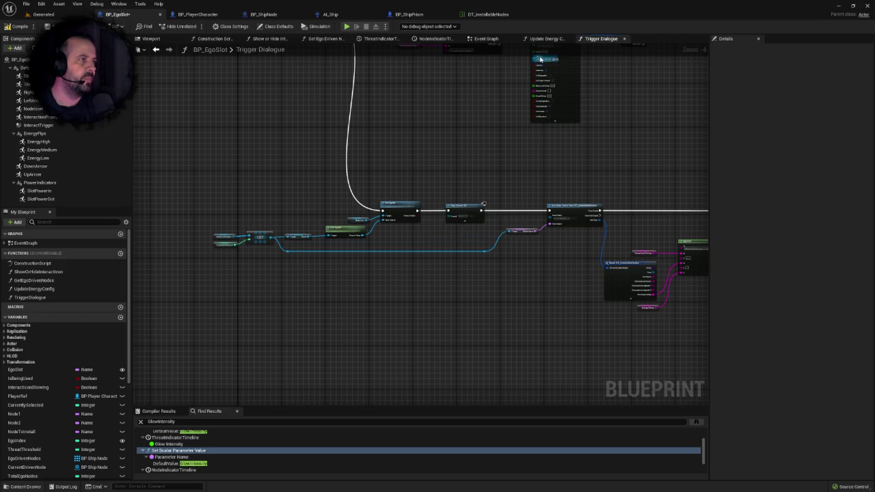
# Switch back to BP_EgoSlot's Event Graph and pan down
pyautogui.click(486, 38)
pyautogui.moveTo(413, 151)
pyautogui.mouseDown()
pyautogui.moveTo(418, 184)
pyautogui.moveTo(260, 227)
pyautogui.mouseUp()
pyautogui.scroll(3, 381, 225)
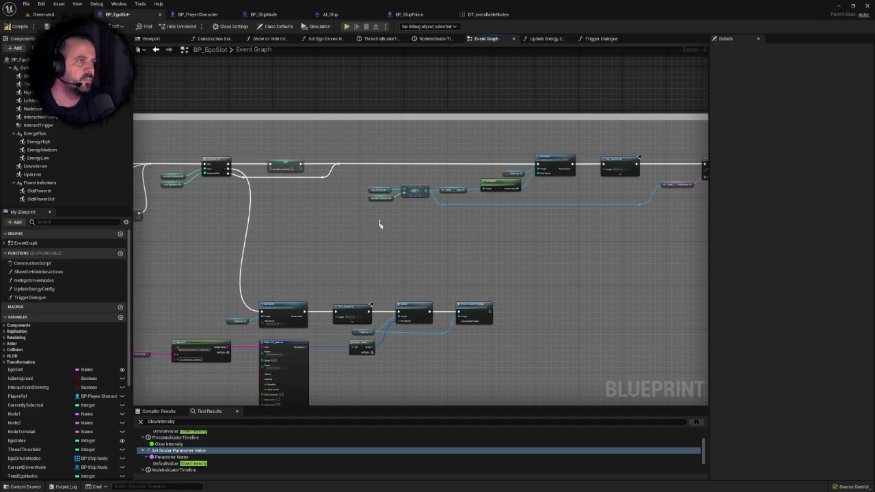
# Pan around the Event Graph to inspect the Get Data Table Row and Break nodes
pyautogui.scroll(-4, 444, 304)
pyautogui.scroll(4, 488, 234)
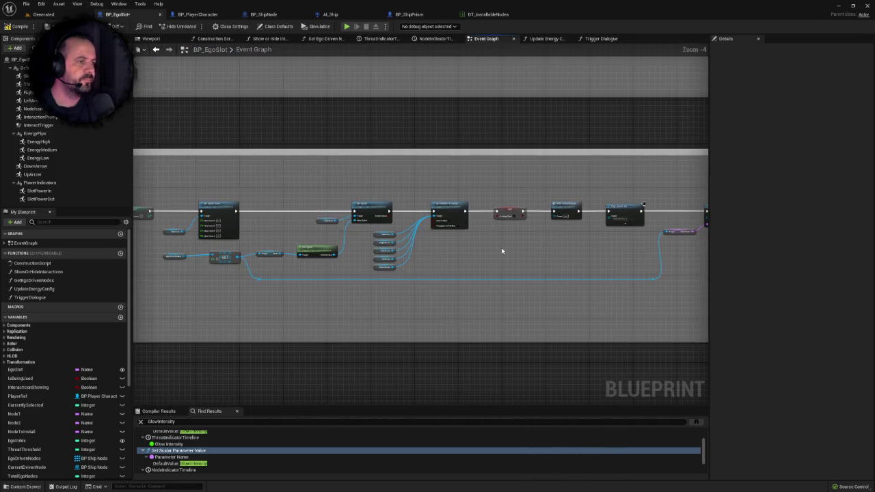
pyautogui.scroll(1, 499, 249)
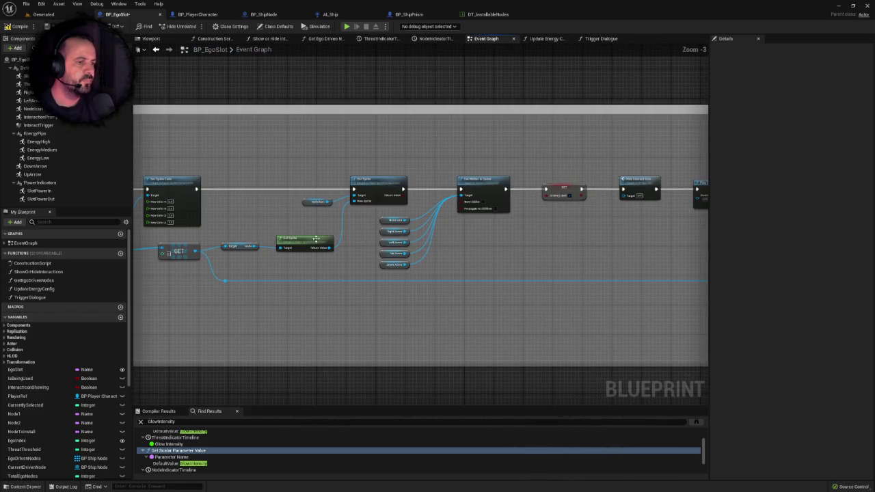
pyautogui.moveTo(317, 239); pyautogui.dragTo(439, 234)
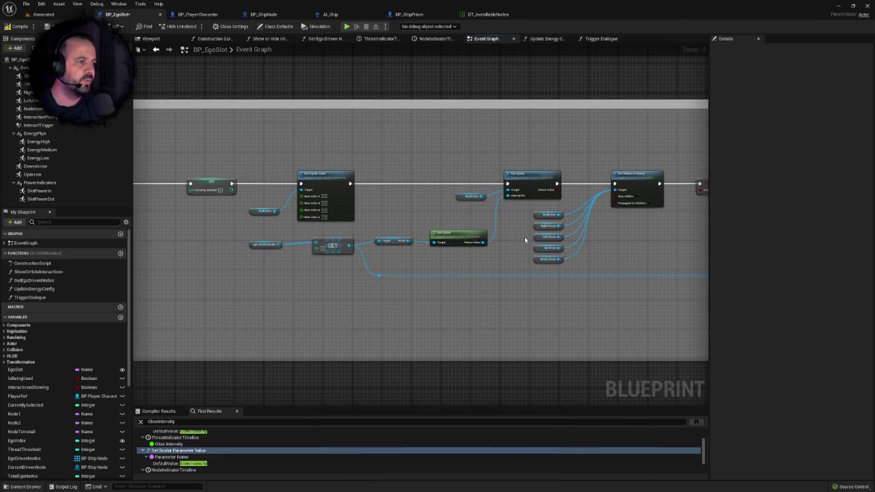
pyautogui.moveTo(524, 236); pyautogui.dragTo(279, 225)
pyautogui.moveTo(401, 239)
pyautogui.mouseDown()
pyautogui.moveTo(254, 231)
pyautogui.moveTo(459, 228)
pyautogui.mouseUp()
pyautogui.scroll(-6, 438, 240)
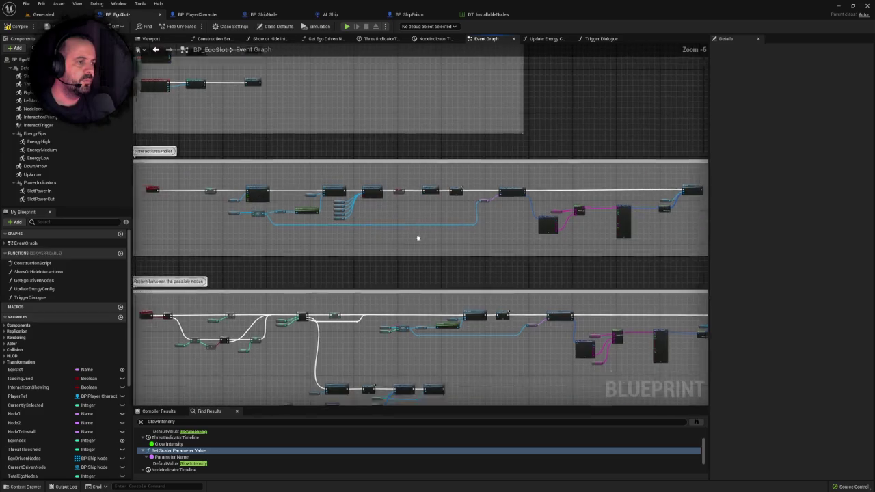
pyautogui.scroll(5, 424, 177)
pyautogui.moveTo(449, 203); pyautogui.dragTo(350, 200)
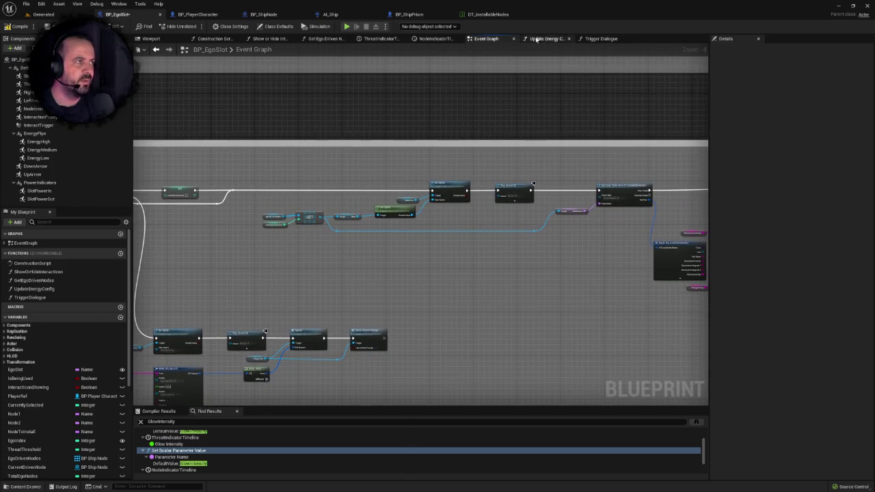
# Browse the Trigger Dialogue graph's entry, Append and Node Icon nodes
pyautogui.click(599, 39)
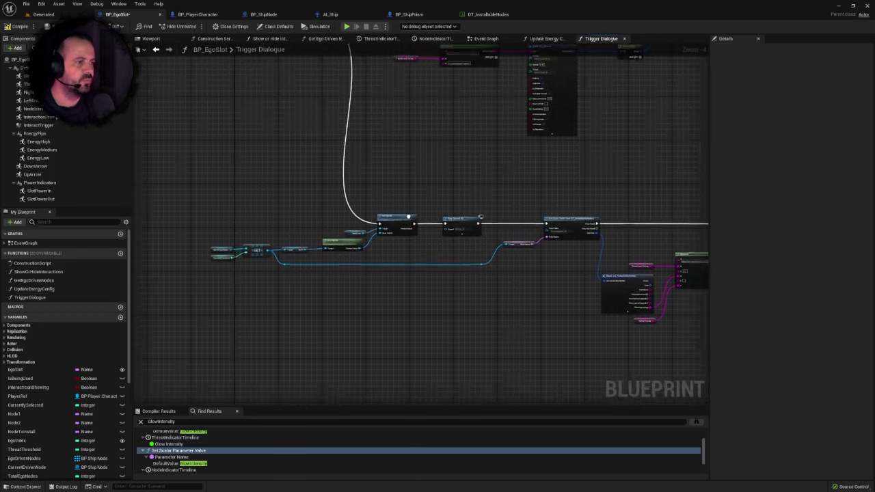
pyautogui.scroll(1, 306, 258)
pyautogui.moveTo(270, 245); pyautogui.dragTo(358, 231)
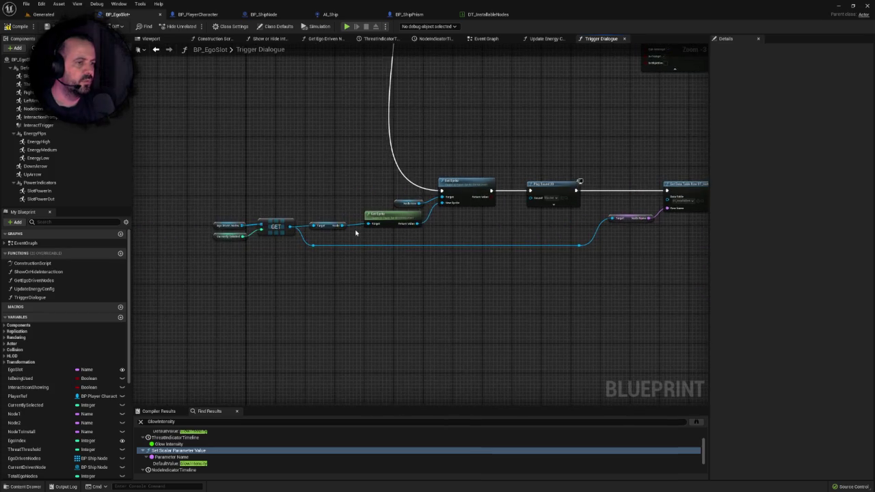
pyautogui.scroll(1, 329, 191)
pyautogui.moveTo(303, 179); pyautogui.dragTo(400, 225)
pyautogui.moveTo(490, 130)
pyautogui.mouseDown()
pyautogui.moveTo(493, 304)
pyautogui.moveTo(465, 271)
pyautogui.moveTo(416, 287)
pyautogui.moveTo(330, 289)
pyautogui.moveTo(394, 285)
pyautogui.moveTo(423, 234)
pyautogui.mouseUp()
pyautogui.scroll(-1, 331, 287)
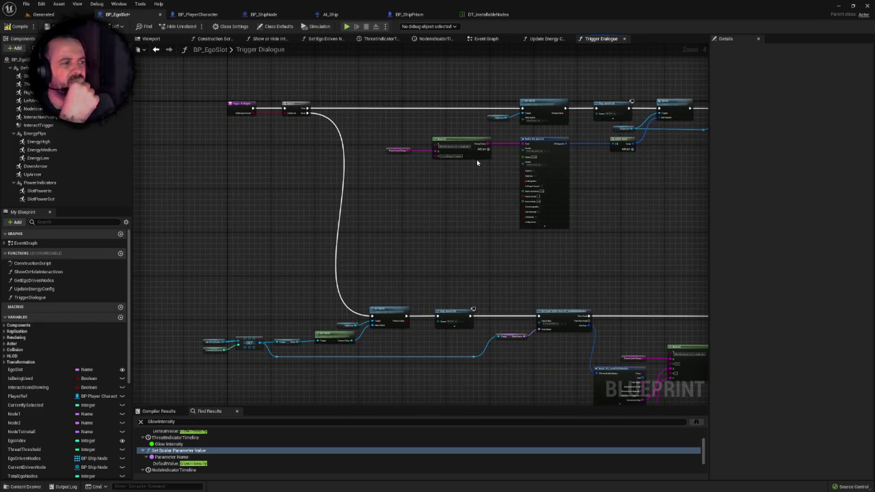
pyautogui.moveTo(472, 185)
pyautogui.mouseDown()
pyautogui.moveTo(406, 227)
pyautogui.moveTo(345, 210)
pyautogui.moveTo(338, 197)
pyautogui.mouseUp()
pyautogui.moveTo(330, 246); pyautogui.dragTo(428, 217)
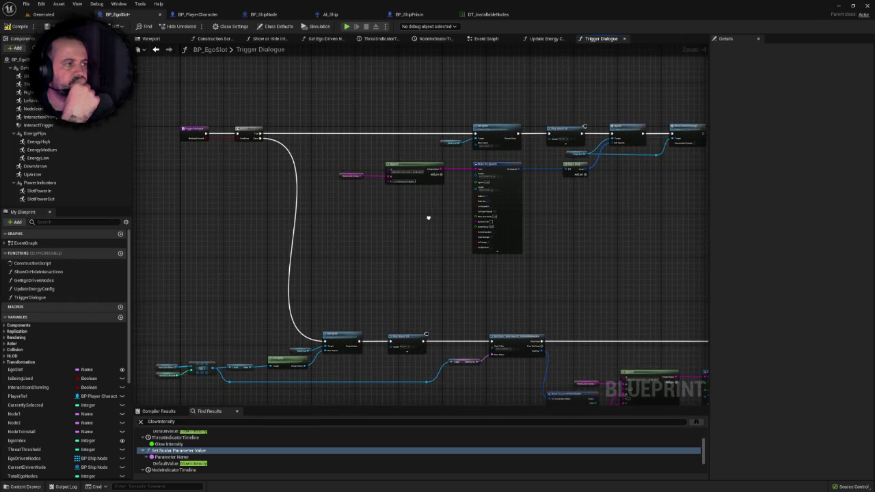
pyautogui.moveTo(428, 217); pyautogui.dragTo(428, 189)
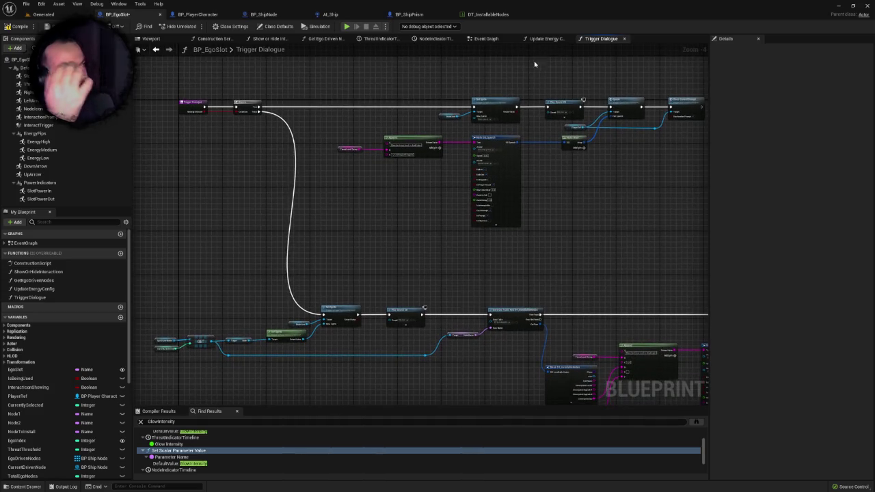
# Recheck the Event Graph's Set Sprite and Set Hidden in Game nodes, then return to Trigger Dialogue
pyautogui.click(486, 38)
pyautogui.scroll(-3, 426, 164)
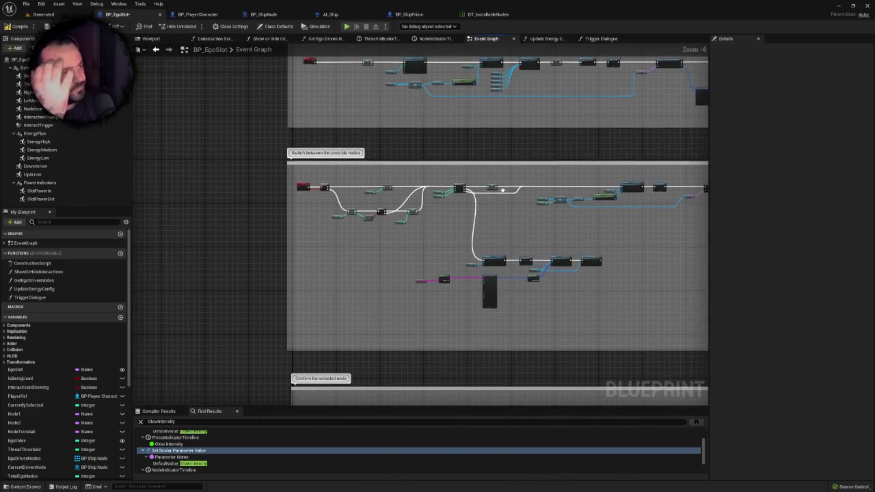
pyautogui.scroll(5, 441, 201)
pyautogui.moveTo(452, 254); pyautogui.dragTo(290, 250)
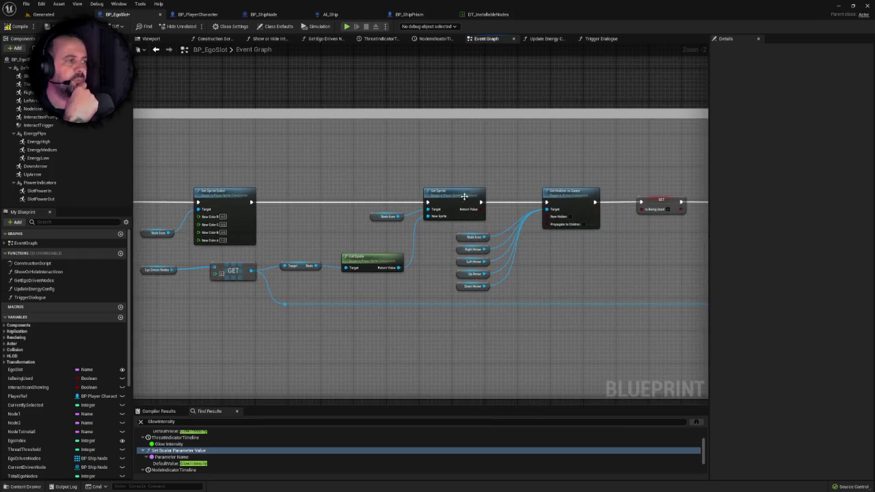
pyautogui.scroll(-1, 495, 254)
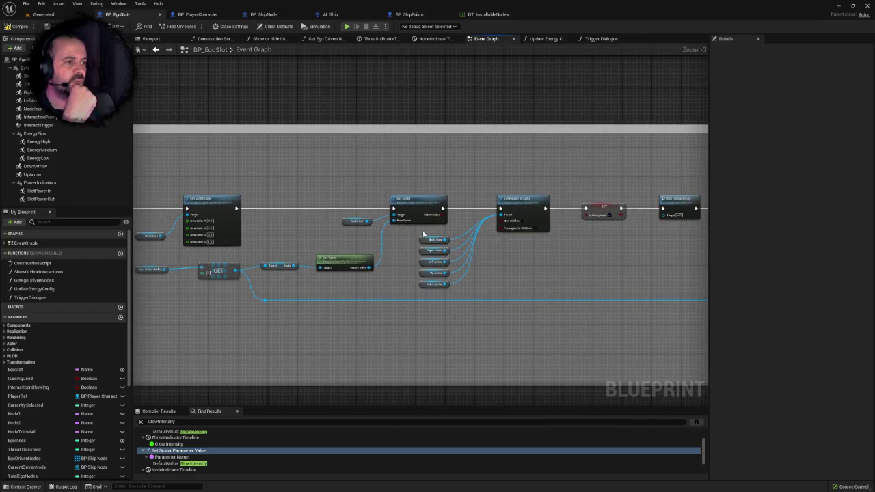
pyautogui.scroll(-1, 452, 227)
pyautogui.scroll(1, 364, 221)
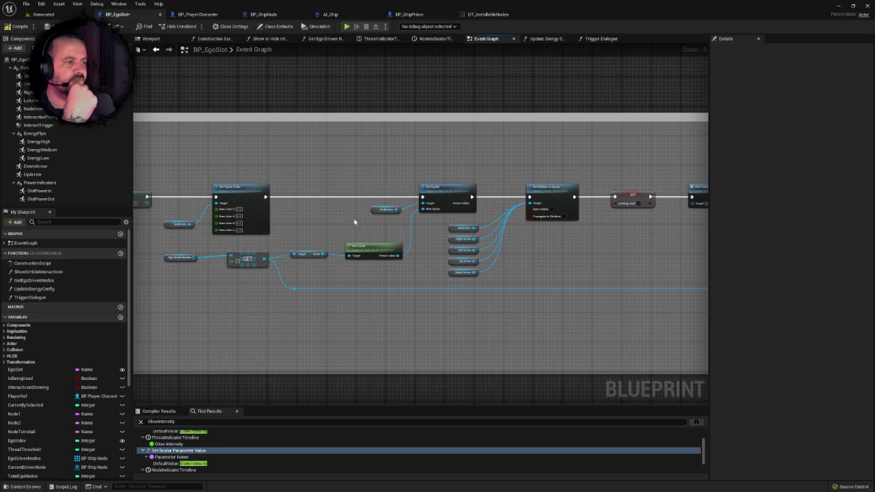
pyautogui.scroll(-1, 501, 203)
pyautogui.moveTo(501, 204)
pyautogui.mouseDown()
pyautogui.moveTo(263, 204)
pyautogui.moveTo(264, 165)
pyautogui.mouseUp()
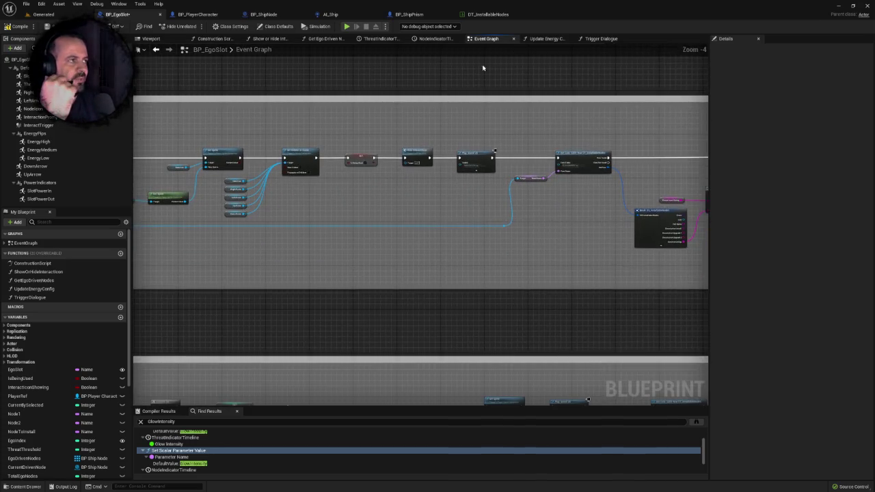
pyautogui.click(547, 39)
pyautogui.click(600, 39)
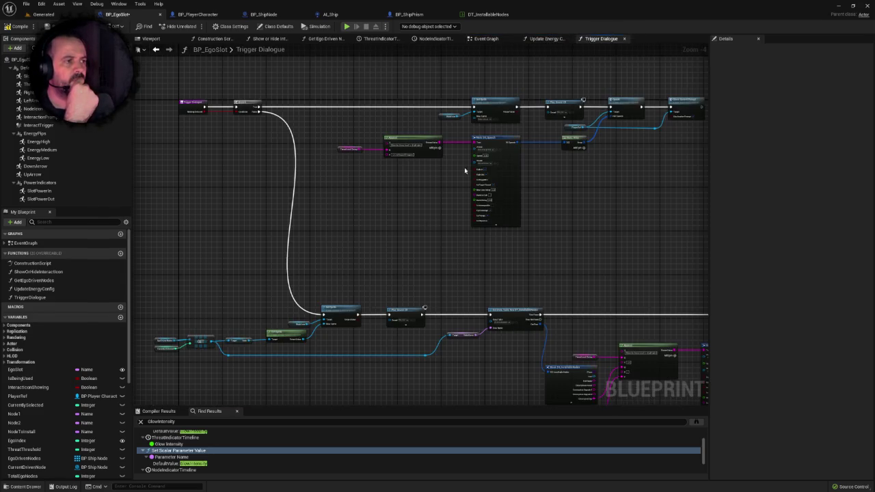
# Review the Trigger Dialogue layout and save BP_EgoSlot with Ctrl+S
pyautogui.moveTo(385, 239)
pyautogui.mouseDown()
pyautogui.moveTo(368, 196)
pyautogui.moveTo(408, 174)
pyautogui.moveTo(340, 143)
pyautogui.moveTo(344, 184)
pyautogui.moveTo(366, 184)
pyautogui.moveTo(478, 297)
pyautogui.mouseUp()
pyautogui.scroll(-4, 367, 195)
pyautogui.scroll(3, 368, 195)
pyautogui.scroll(1, 367, 194)
pyautogui.rightClick(367, 194)
pyautogui.scroll(-1, 476, 293)
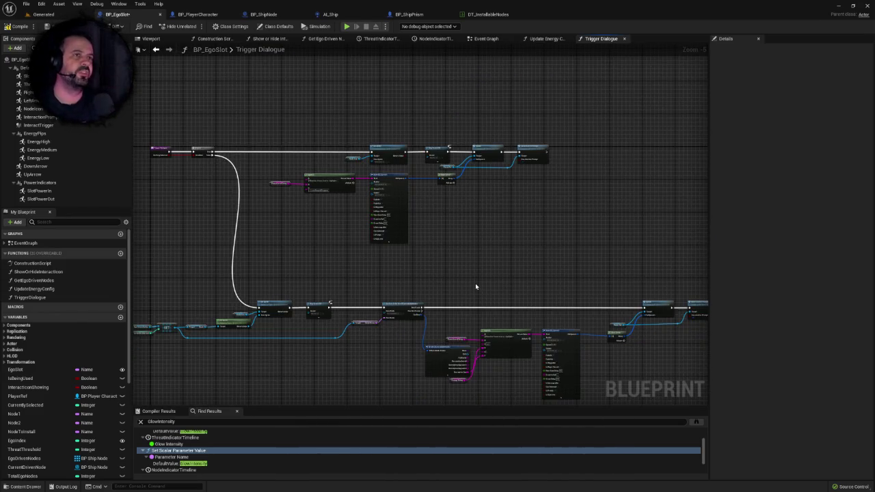
pyautogui.moveTo(553, 168); pyautogui.dragTo(568, 130)
pyautogui.hotkey('ctrl', 's')
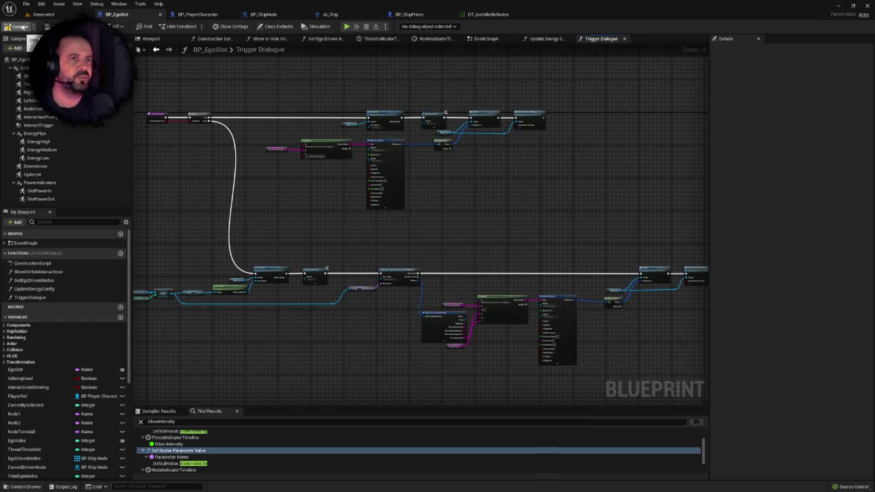
pyautogui.moveTo(381, 210)
pyautogui.mouseDown()
pyautogui.moveTo(385, 136)
pyautogui.moveTo(420, 179)
pyautogui.mouseUp()
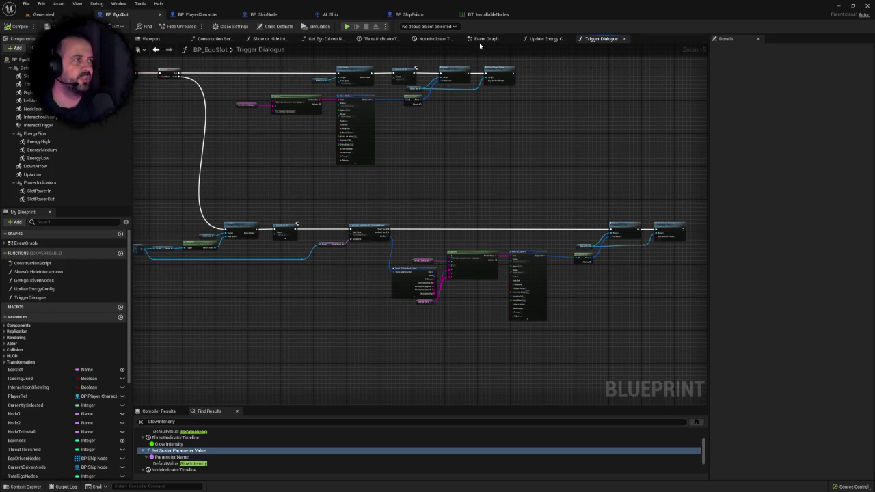
# In the Event Graph, route Set Sprite Color's execution into Set Hidden in Game
pyautogui.click(485, 39)
pyautogui.scroll(-2, 671, 142)
pyautogui.scroll(1, 671, 142)
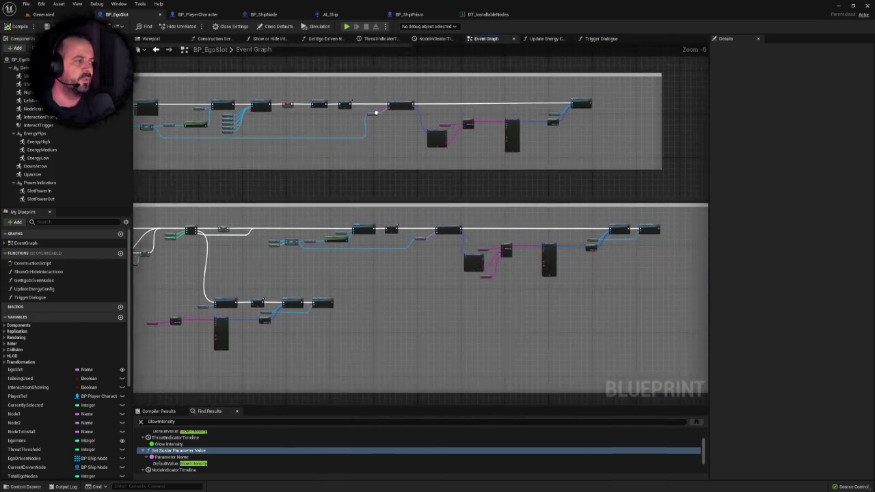
pyautogui.scroll(2, 416, 235)
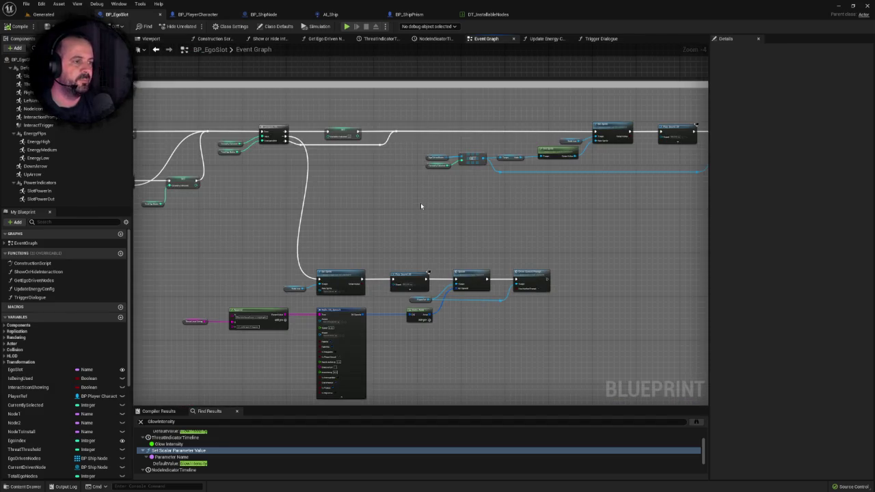
pyautogui.scroll(-3, 420, 205)
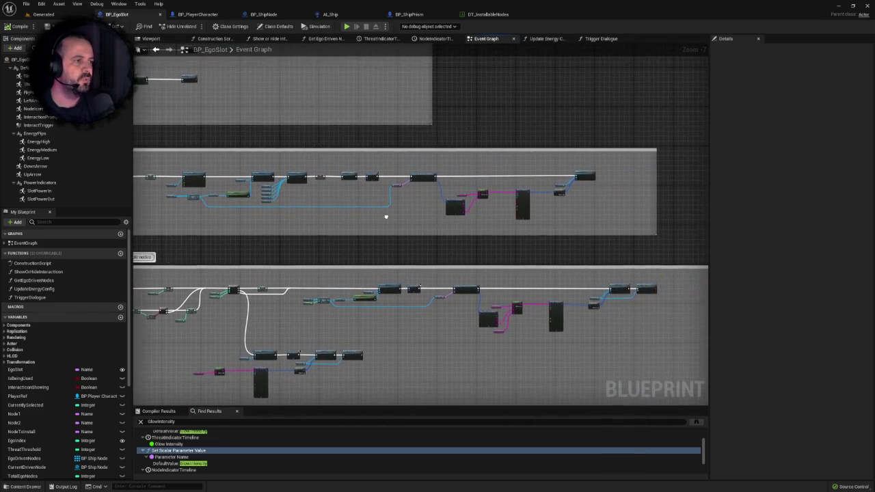
pyautogui.scroll(4, 386, 216)
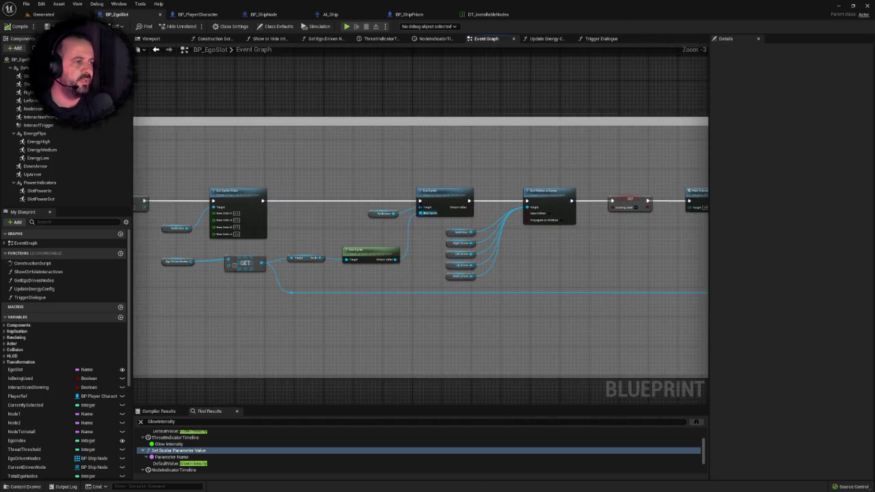
pyautogui.moveTo(264, 202); pyautogui.dragTo(528, 203)
pyautogui.moveTo(678, 197); pyautogui.dragTo(250, 191)
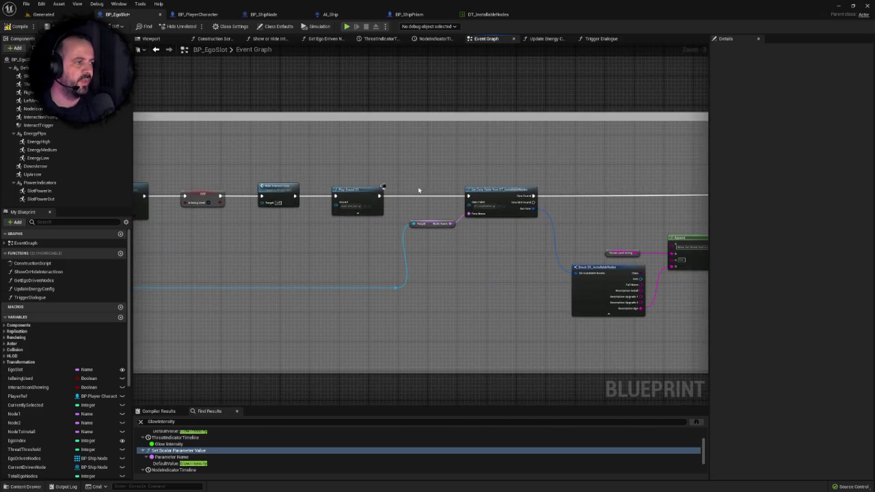
# Pan to the Interaction handler and inspect the Currently Selected variable node
pyautogui.scroll(-2, 412, 190)
pyautogui.scroll(2, 435, 179)
pyautogui.moveTo(435, 179); pyautogui.dragTo(375, 166)
pyautogui.click(383, 176)
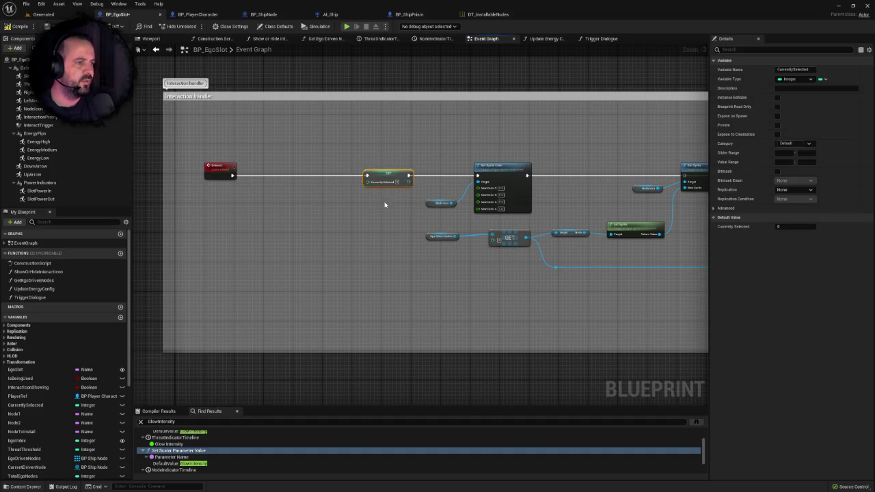
pyautogui.scroll(2, 384, 201)
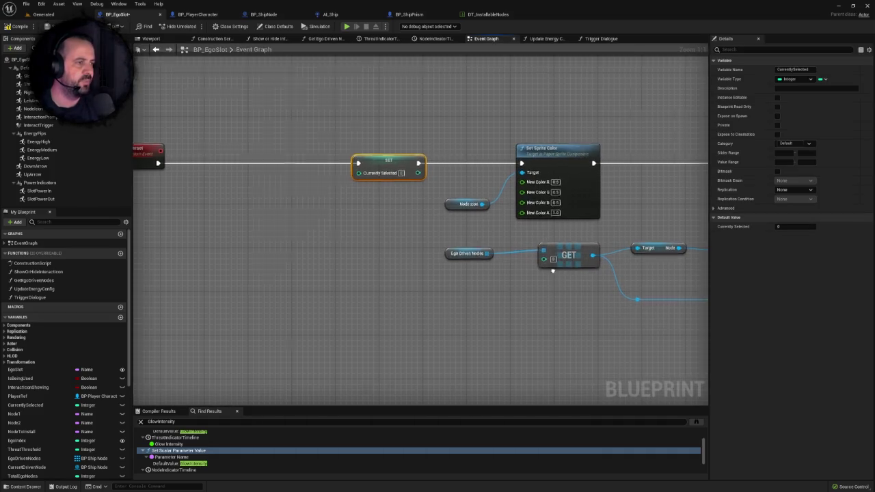
pyautogui.scroll(-6, 371, 193)
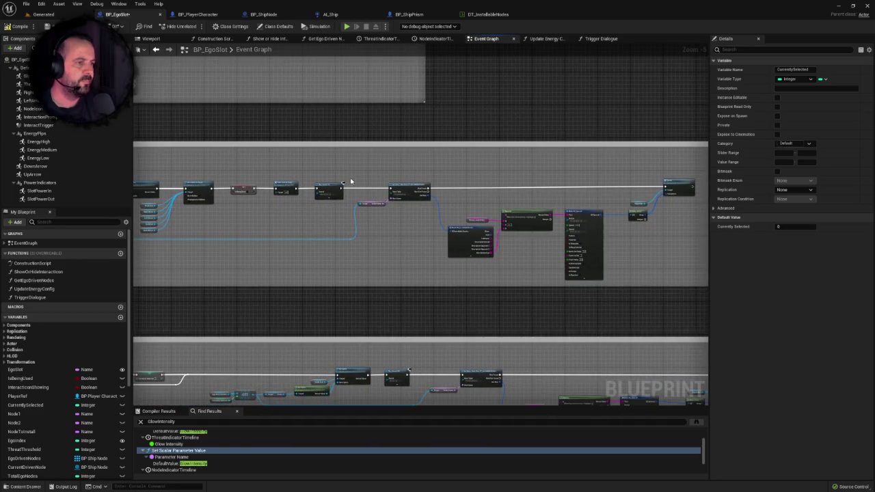
pyautogui.click(344, 171)
pyautogui.scroll(4, 345, 171)
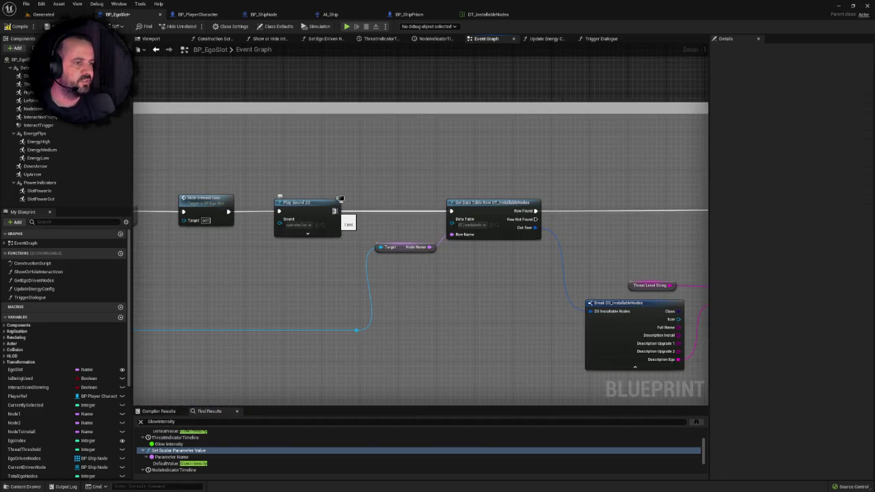
# Add a Trigger Dialogue call after Play Sound 2D and move it up-left
pyautogui.moveTo(387, 198)
pyautogui.mouseDown()
pyautogui.moveTo(136, 164)
pyautogui.moveTo(137, 189)
pyautogui.moveTo(305, 194)
pyautogui.moveTo(357, 149)
pyautogui.mouseUp()
pyautogui.scroll(1, 137, 190)
pyautogui.write('updatrigger')
pyautogui.press('Return')
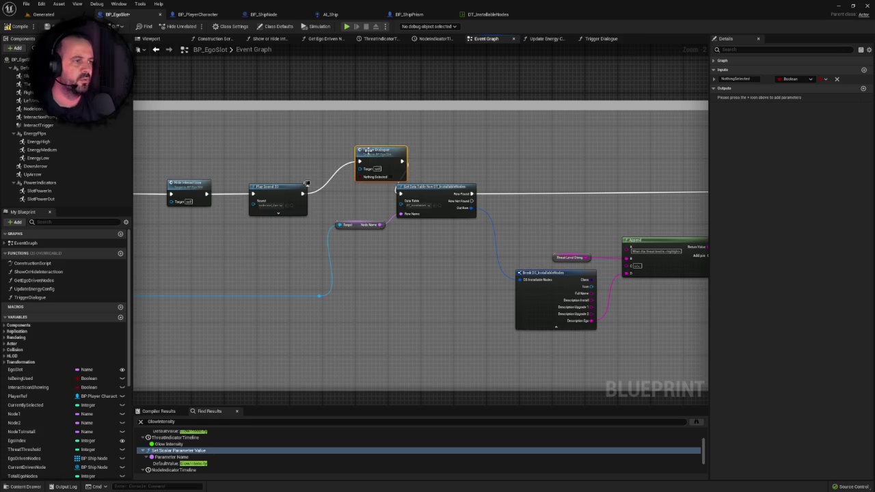
pyautogui.moveTo(368, 150); pyautogui.dragTo(347, 122)
# Paste Trigger Dialogue copies and wire SET Currently Selected into one of them
pyautogui.rightClick(382, 133)
pyautogui.click(398, 150)
pyautogui.scroll(-3, 411, 192)
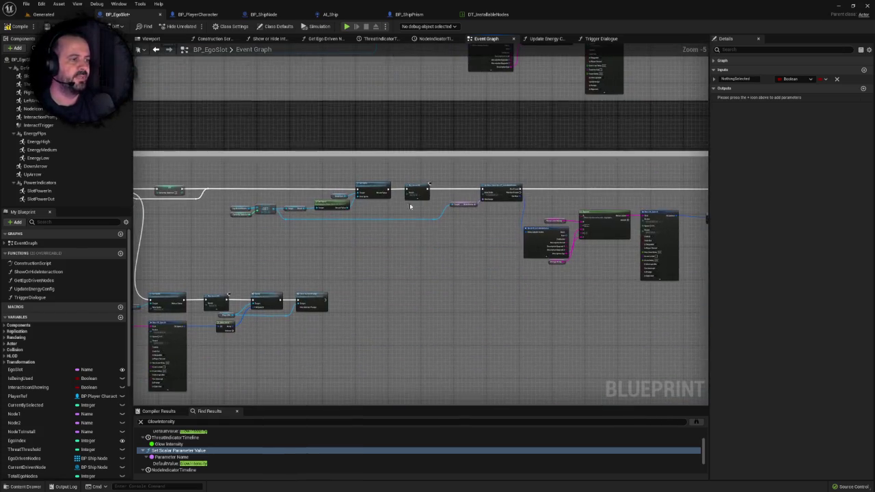
pyautogui.scroll(2, 356, 184)
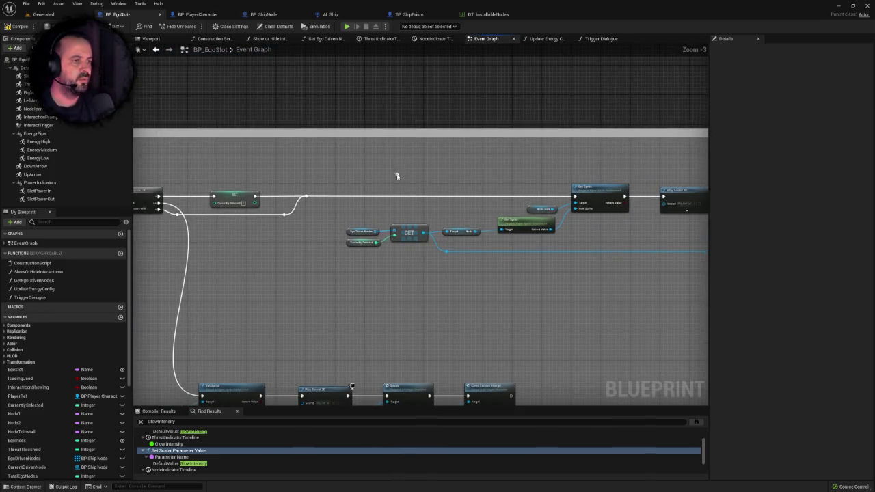
pyautogui.hotkey('ctrl', 'v')
pyautogui.scroll(2, 336, 195)
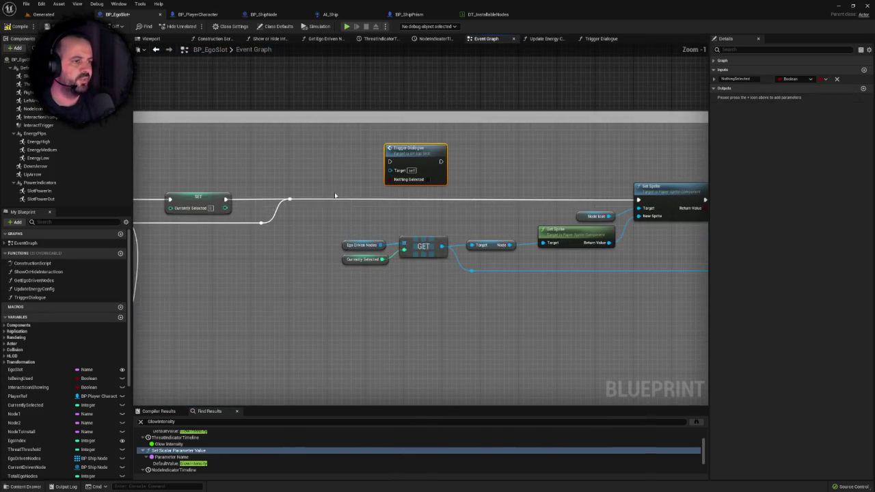
pyautogui.moveTo(289, 199); pyautogui.dragTo(390, 161)
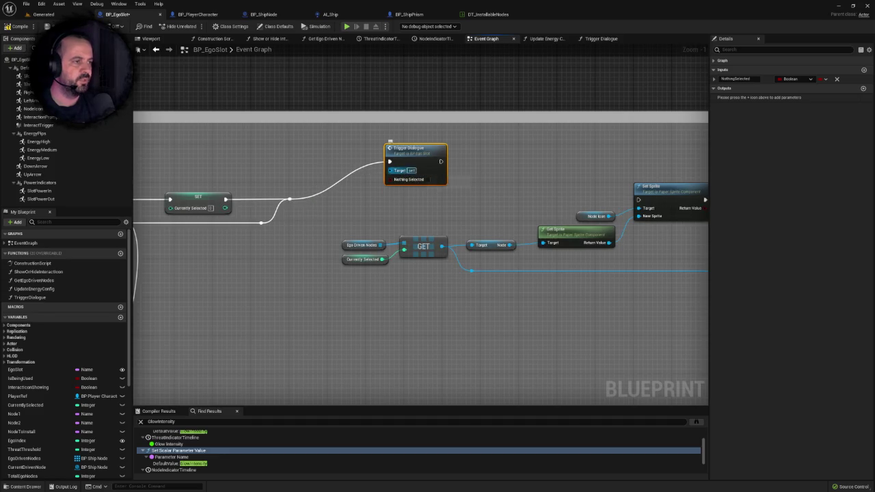
pyautogui.scroll(-1, 494, 165)
pyautogui.hotkey('ctrl', 'v')
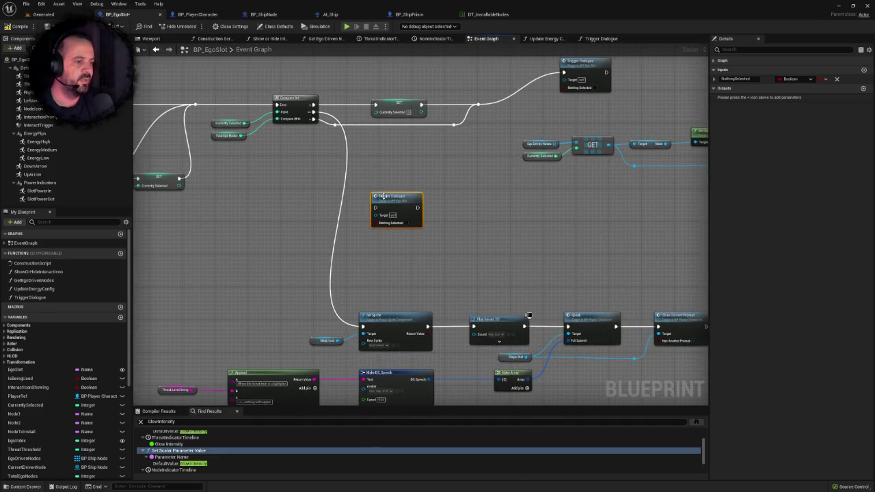